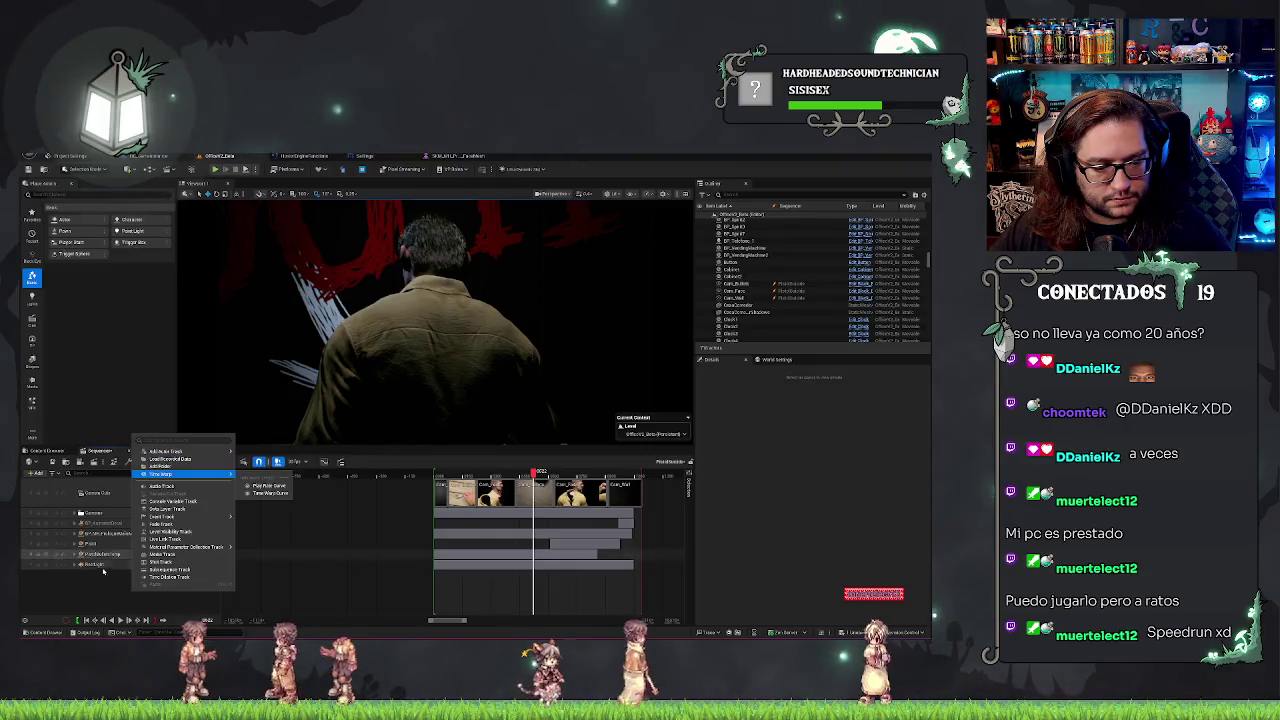
Add a new track folder and drag the character tracks into the Actors folder.
click(170, 467)
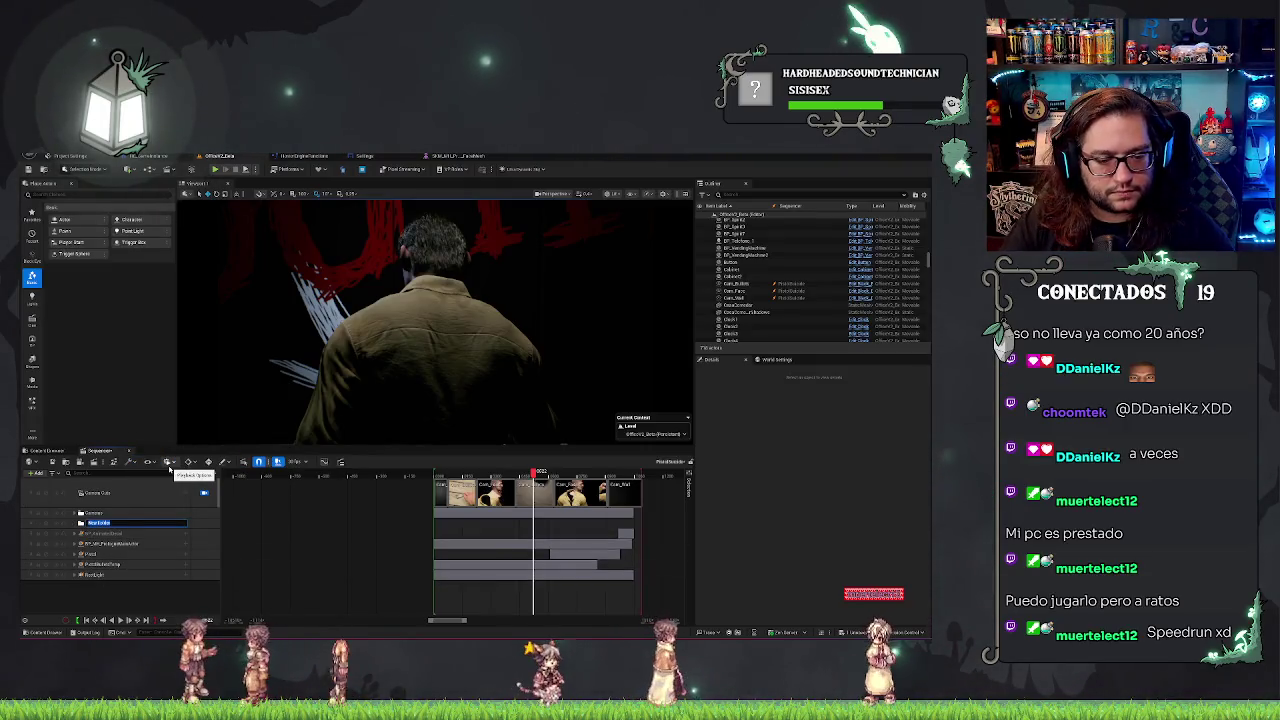
click(100, 575)
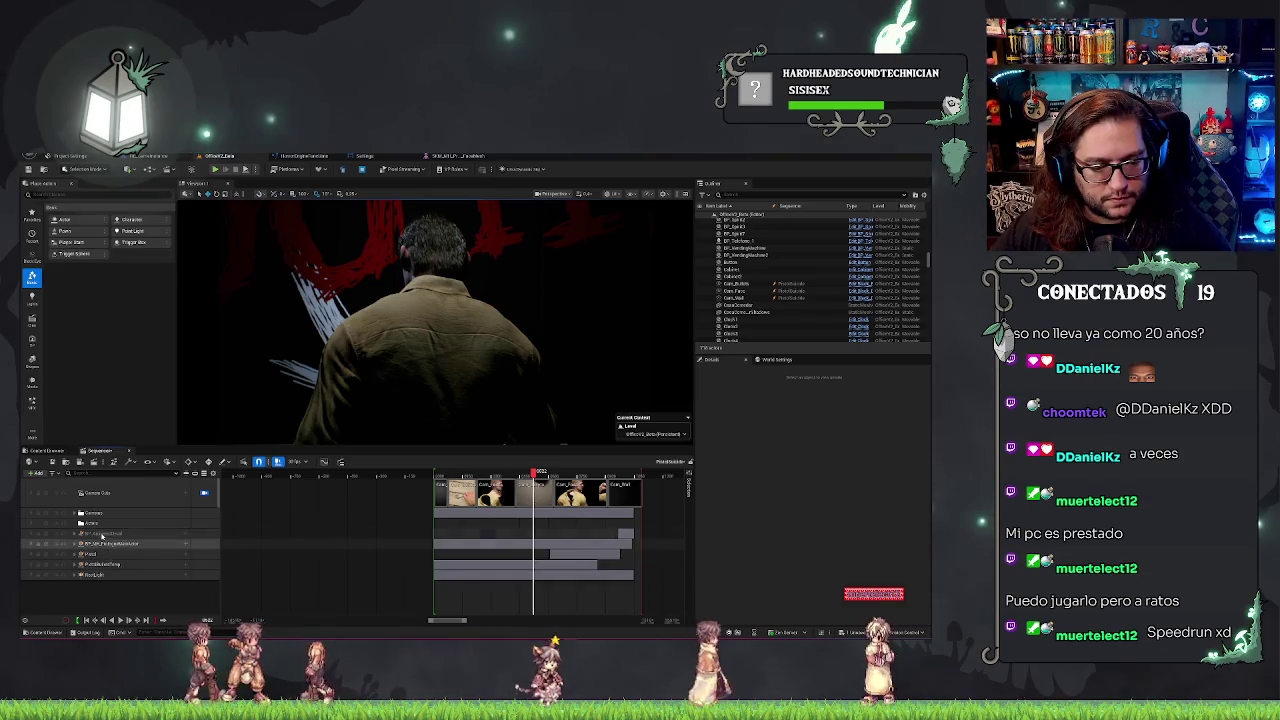
shift+click(93, 537)
drag(93, 535, 88, 523)
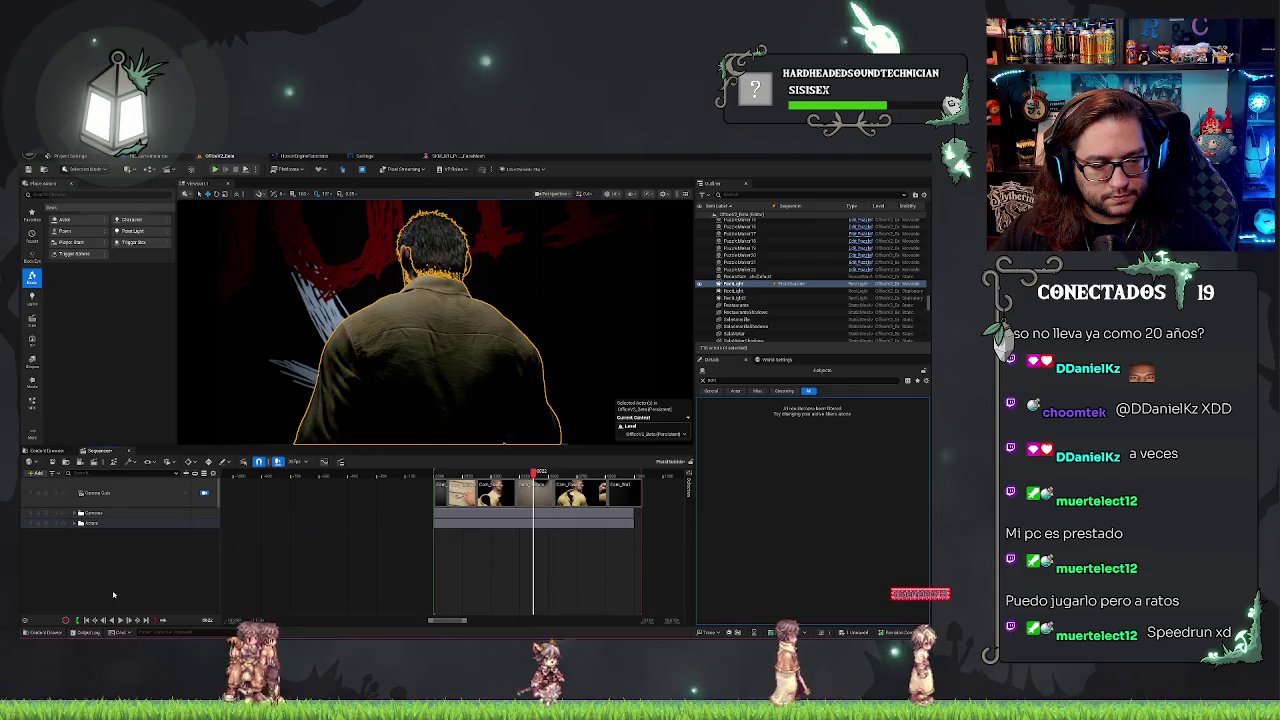
Clear the track selection, confirm the new Sounds folder name and bring up the Content Browser.
right_click(113, 595)
click(130, 440)
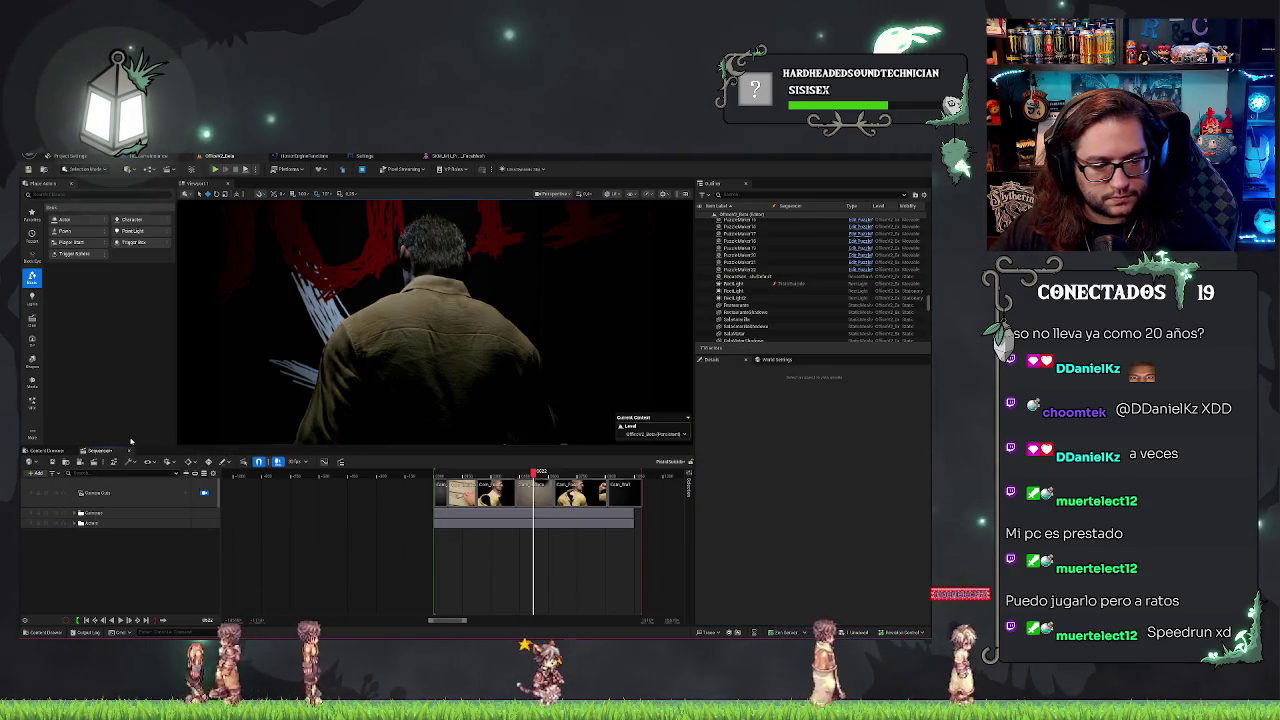
text(Sound)
key(Return)
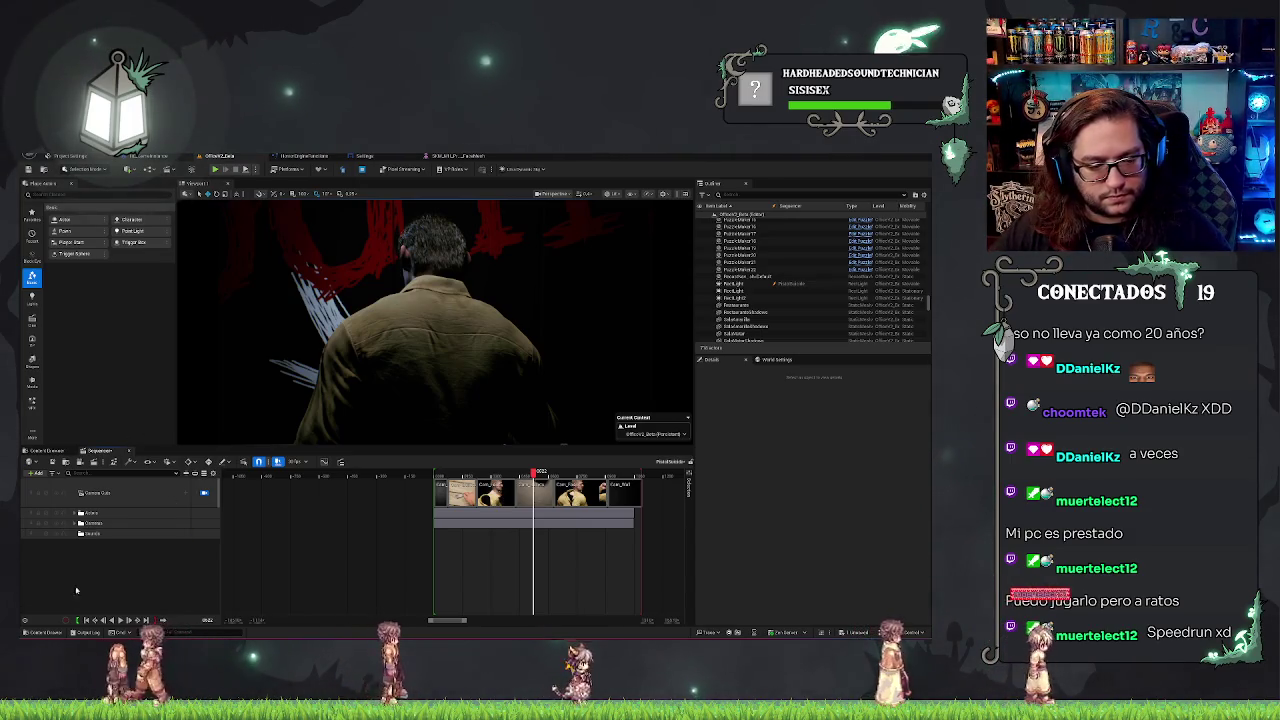
click(40, 451)
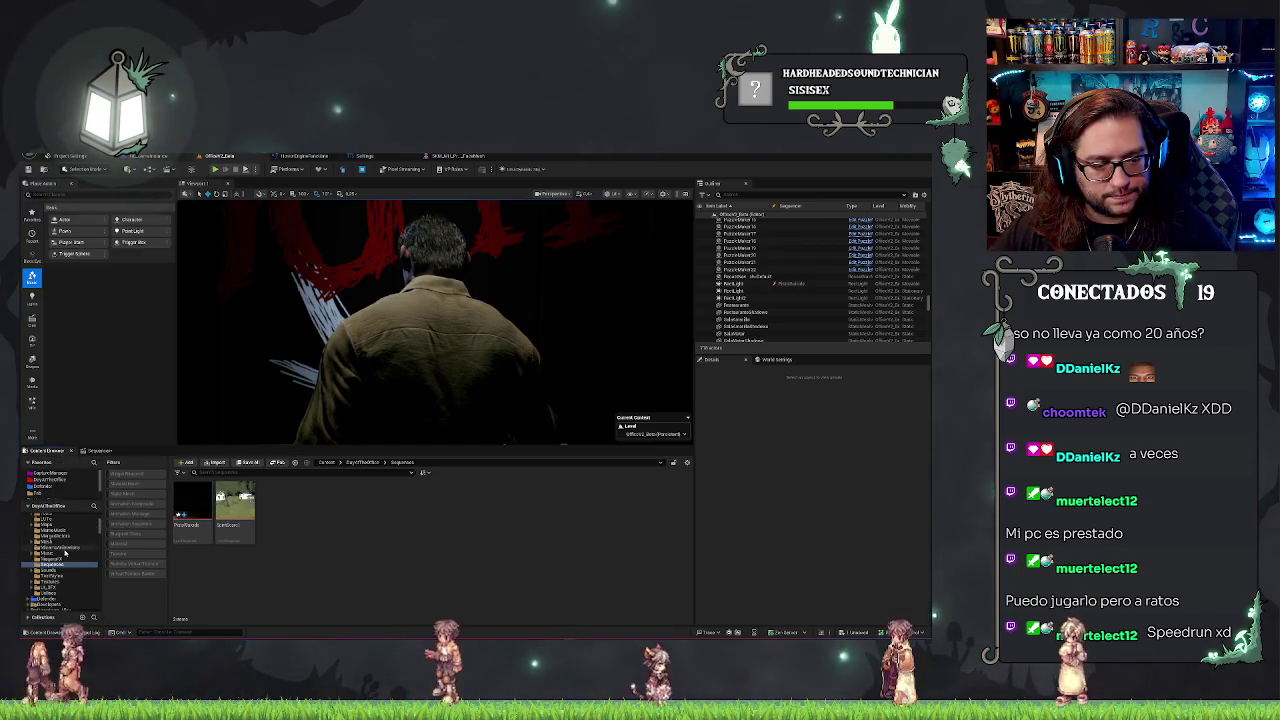
Search 'sha' and browse the sound assets in the HorrorEngine folder.
click(296, 465)
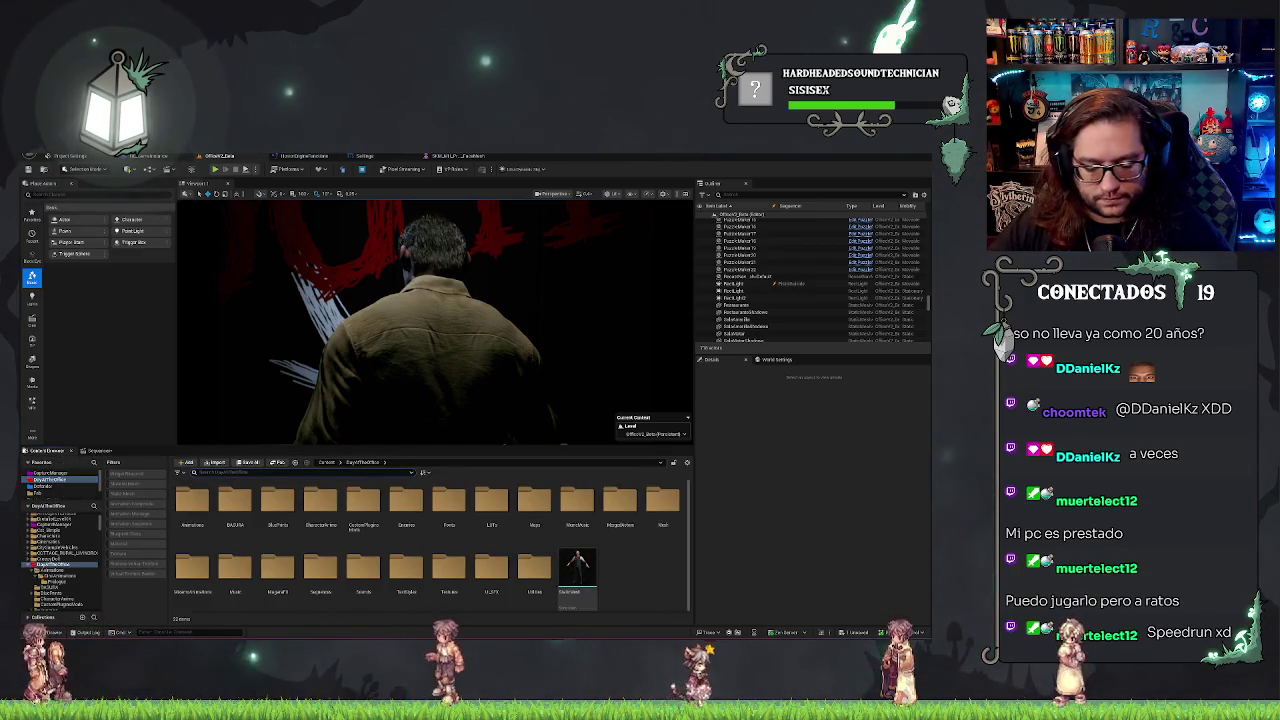
text(sha)
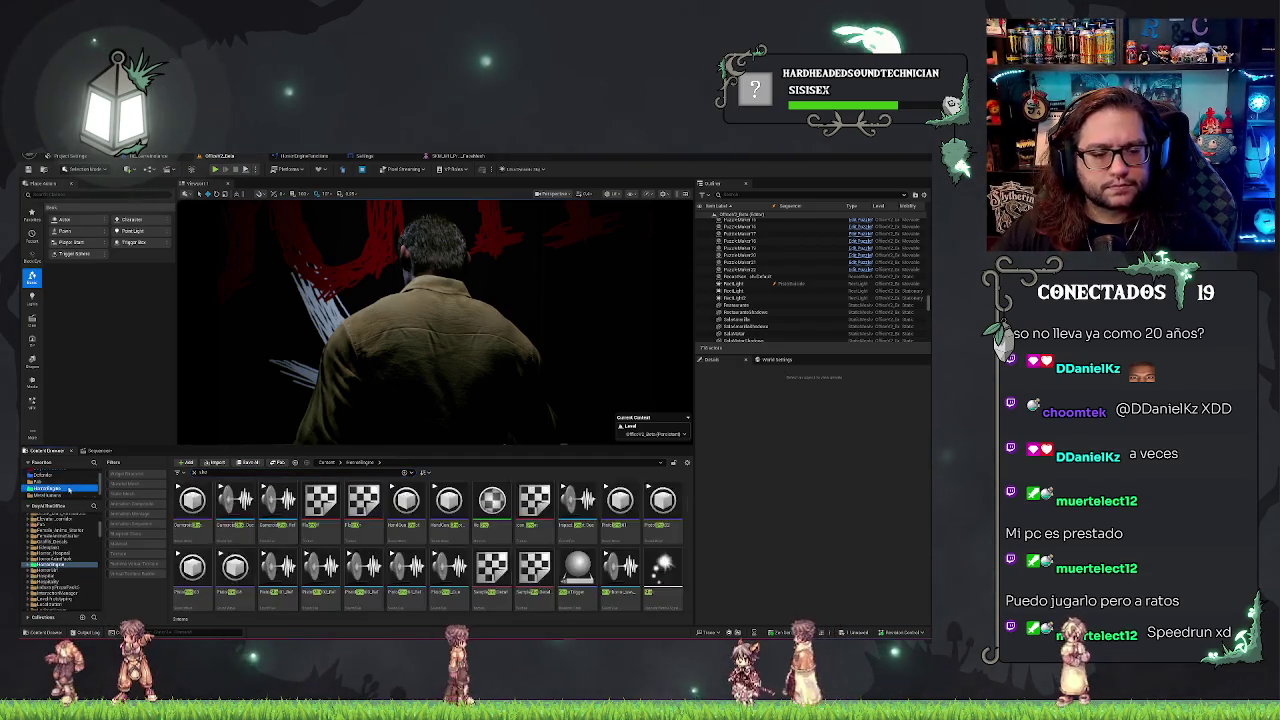
click(50, 488)
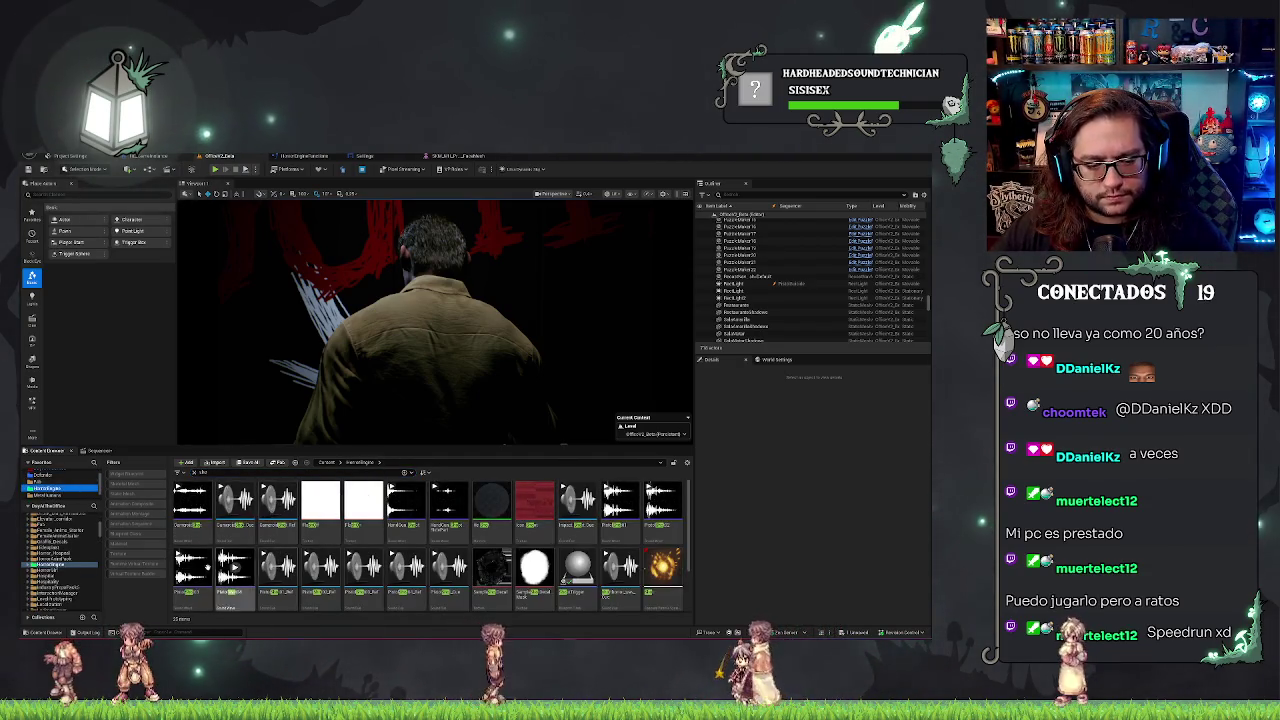
mouse_move(576, 498)
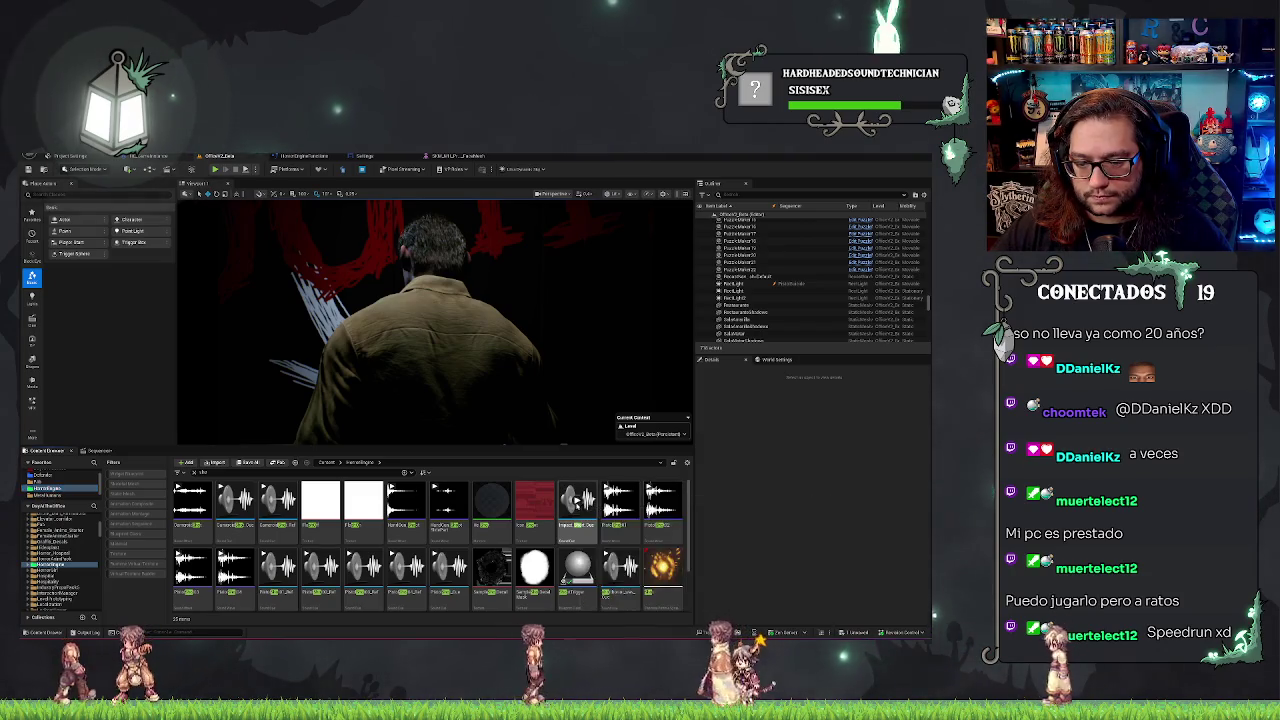
scroll(615, 555, down, 1)
mouse_move(620, 555)
mouse_move(682, 518)
scroll(600, 537, up, 1)
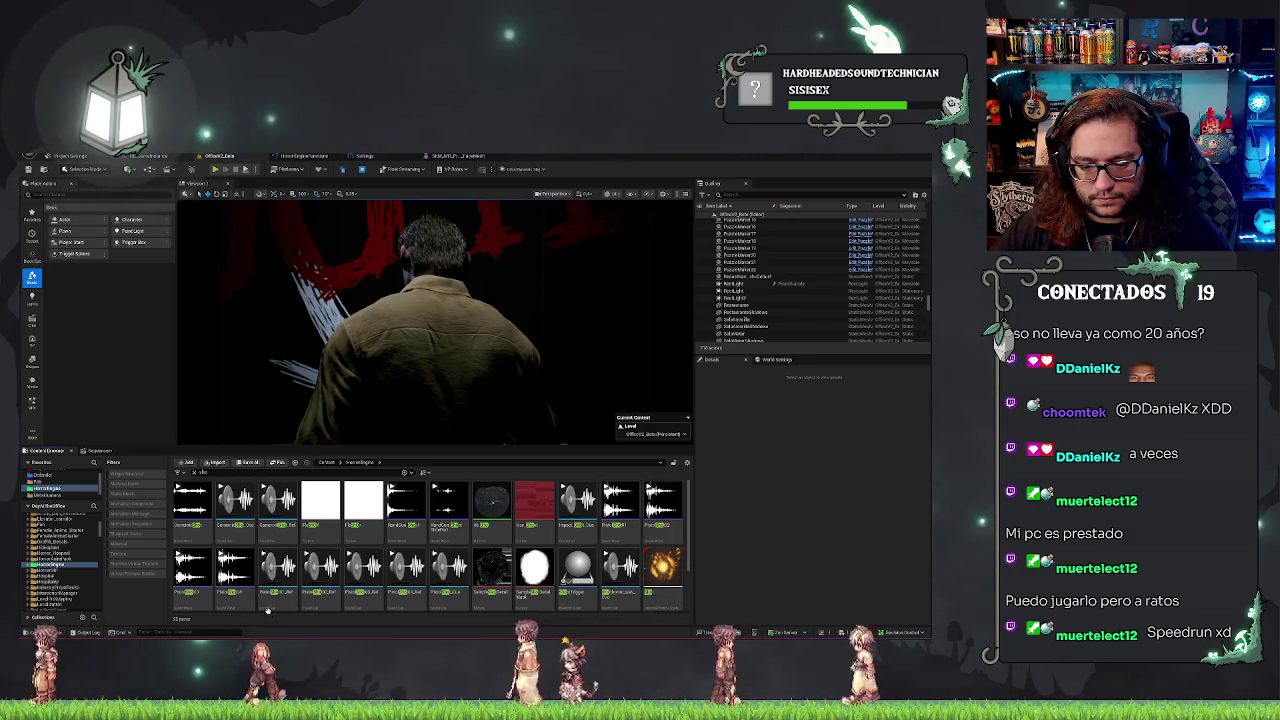
Pick a different sound clip and drag it over to the Sequencer.
right_click(268, 572)
mouse_move(335, 455)
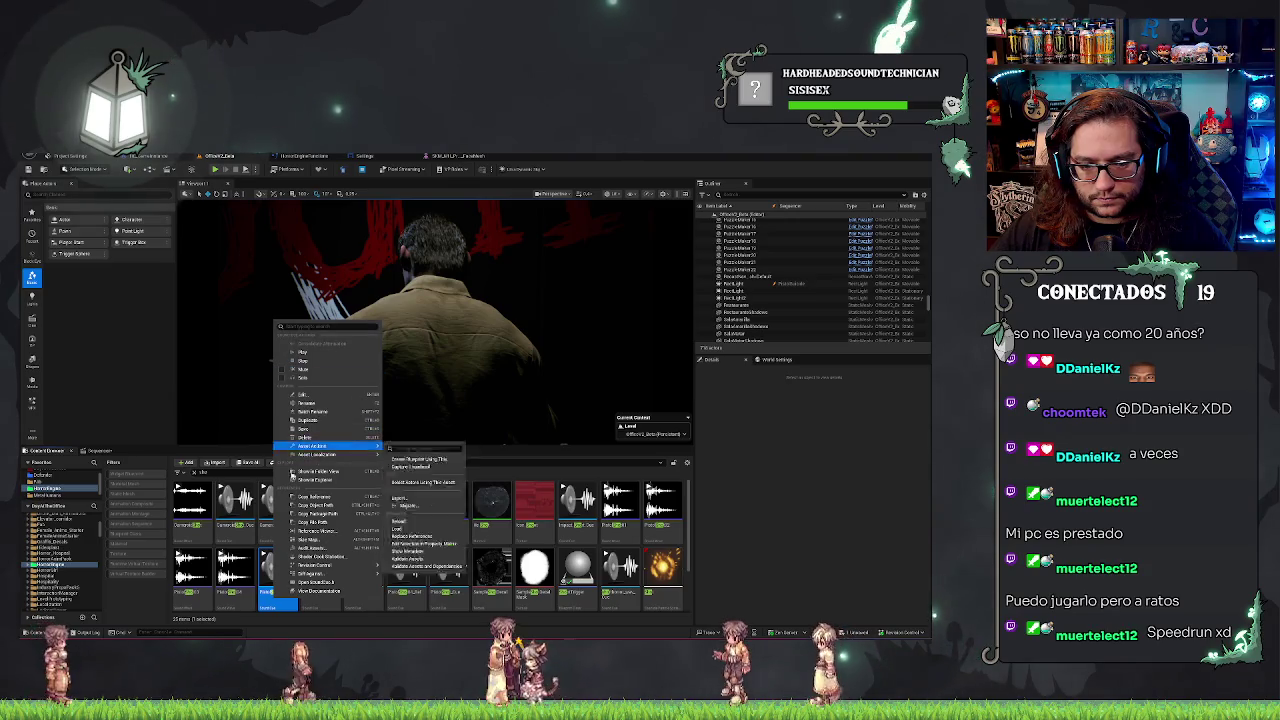
mouse_move(430, 505)
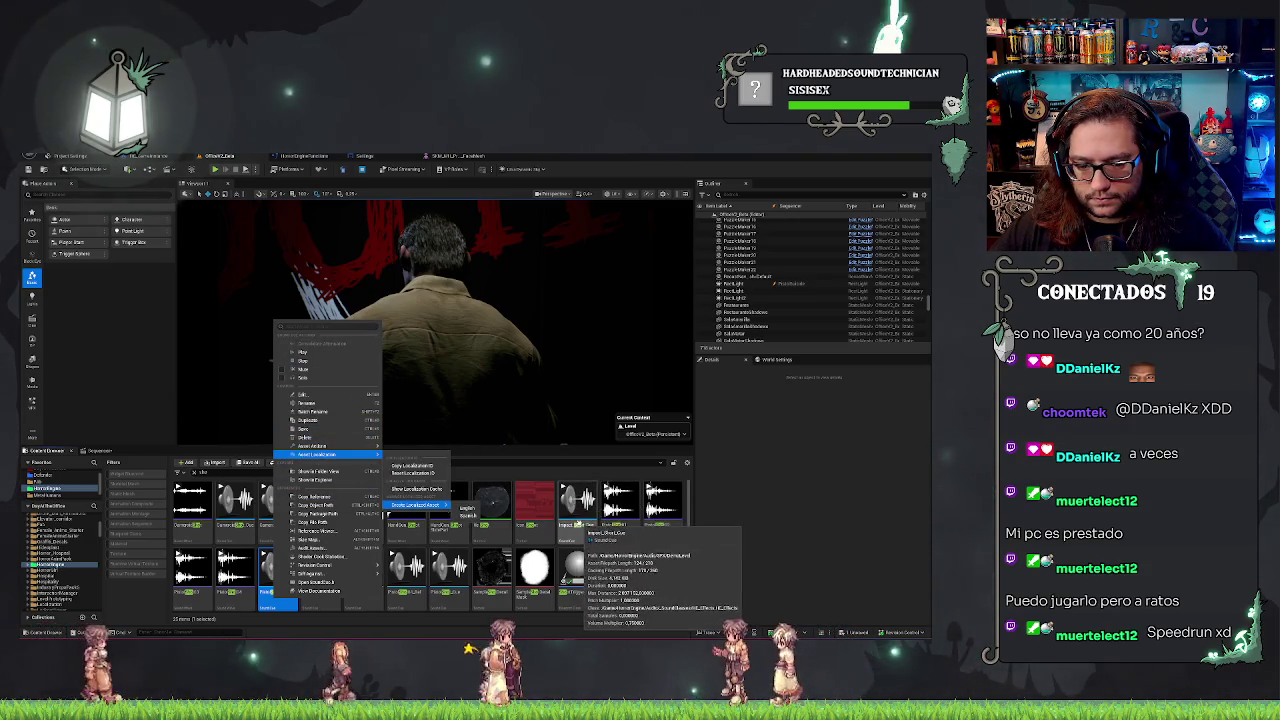
click(444, 570)
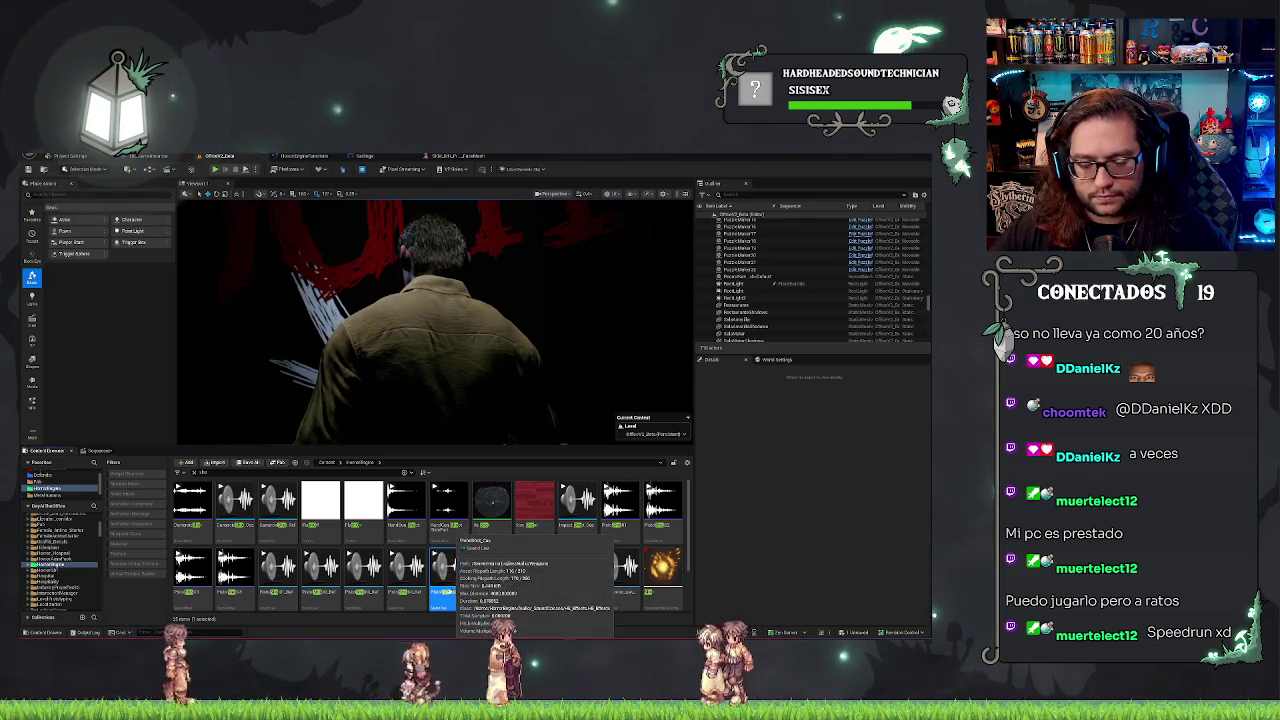
mouse_move(444, 572)
mouse_down()
mouse_move(156, 460)
mouse_move(108, 548)
mouse_move(108, 580)
mouse_up()
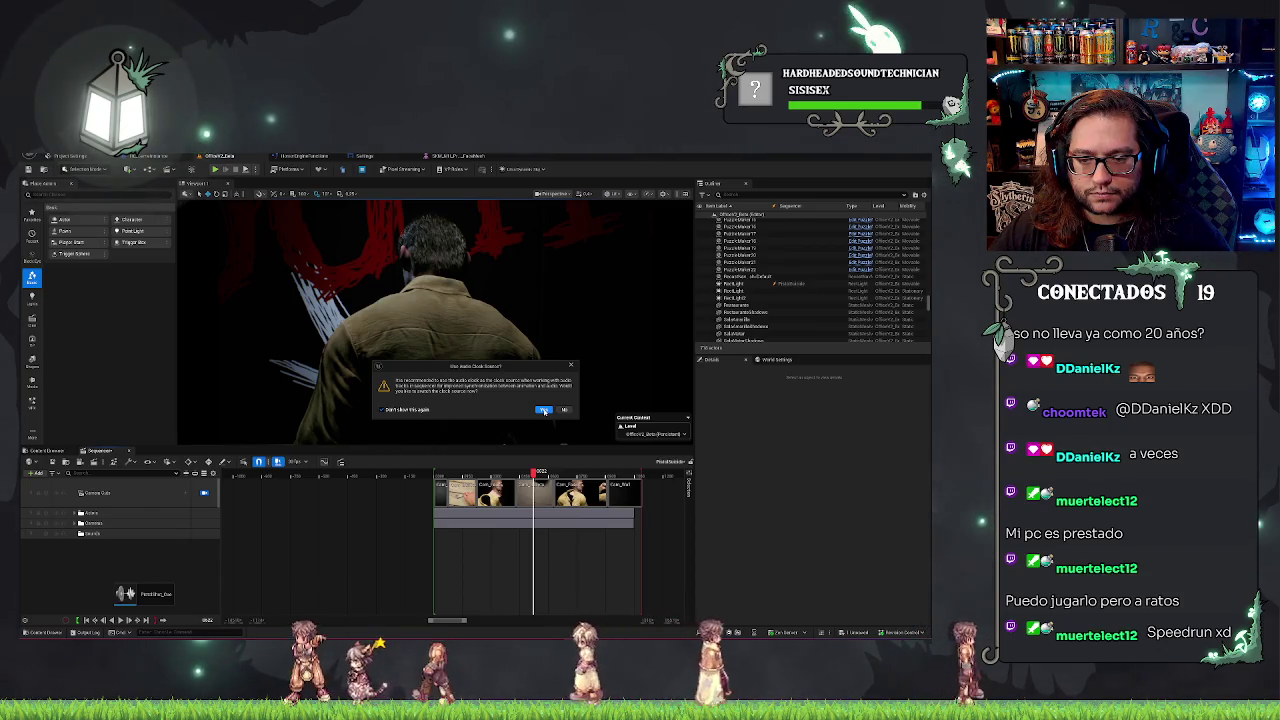
Accept the audio clock source prompt so the Audio track is created.
click(544, 410)
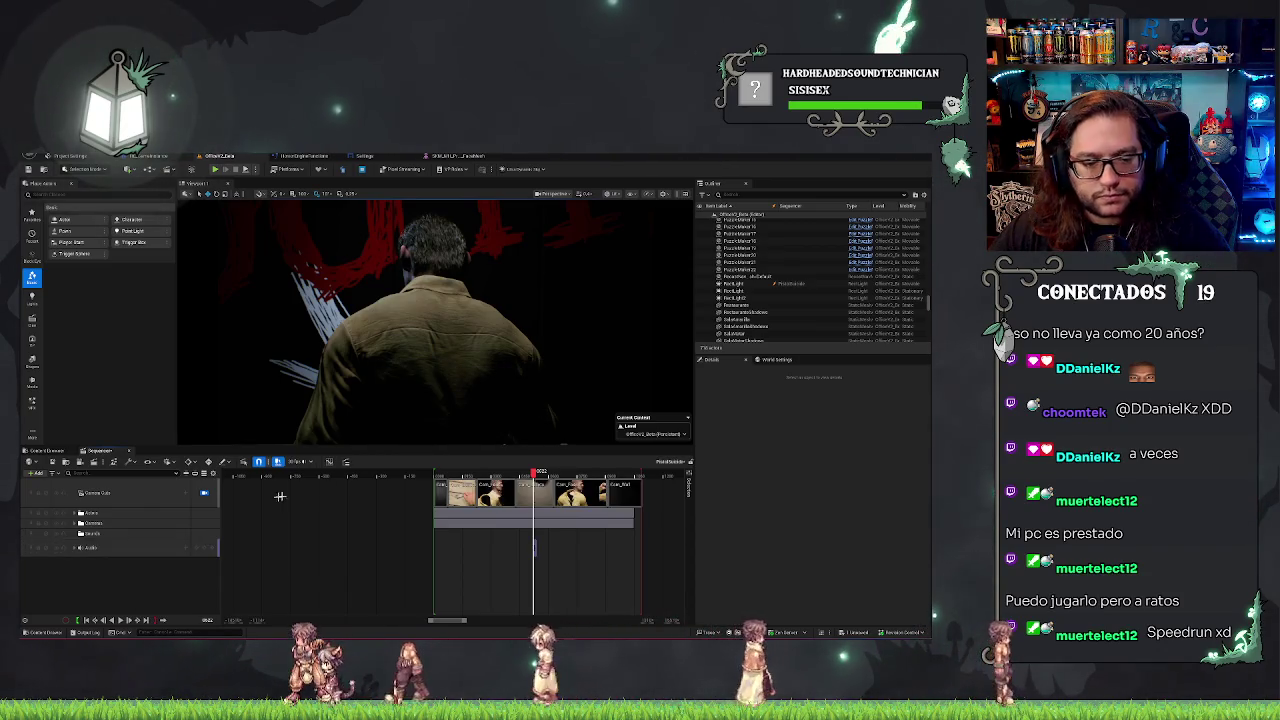
Preview the sound section, then move it later to start at the title reveal.
drag(534, 546, 536, 547)
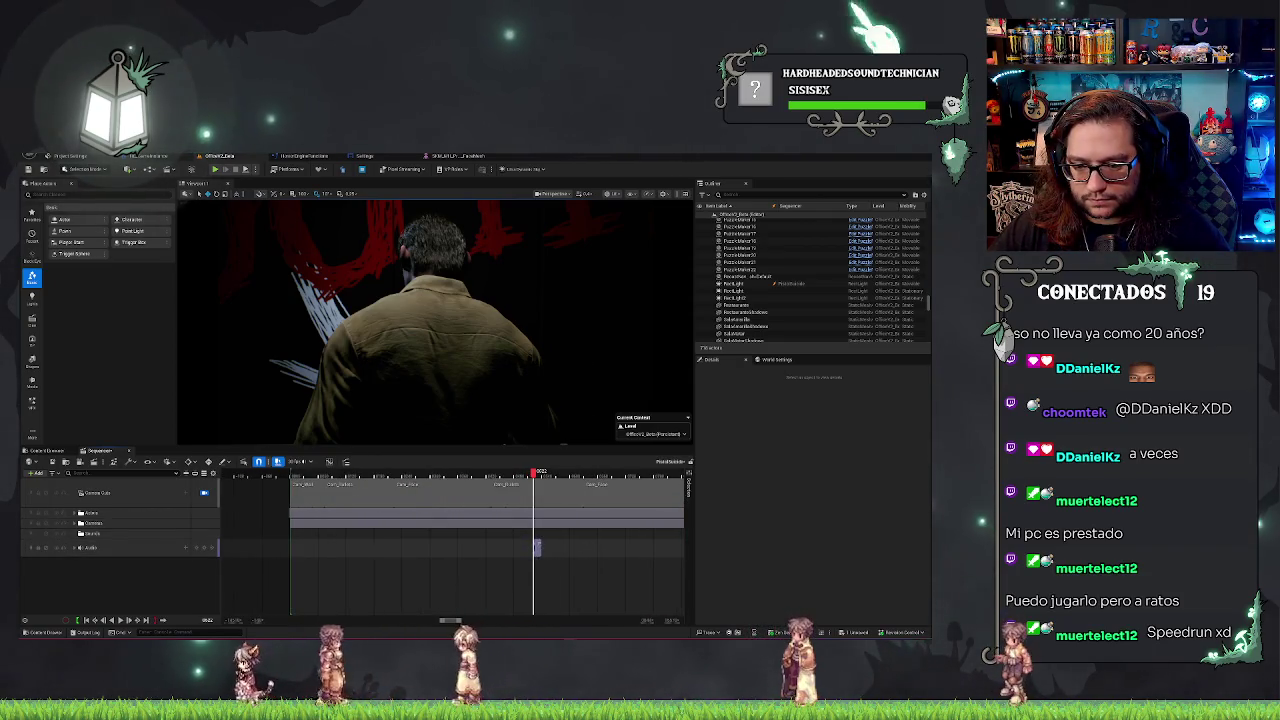
click(537, 547)
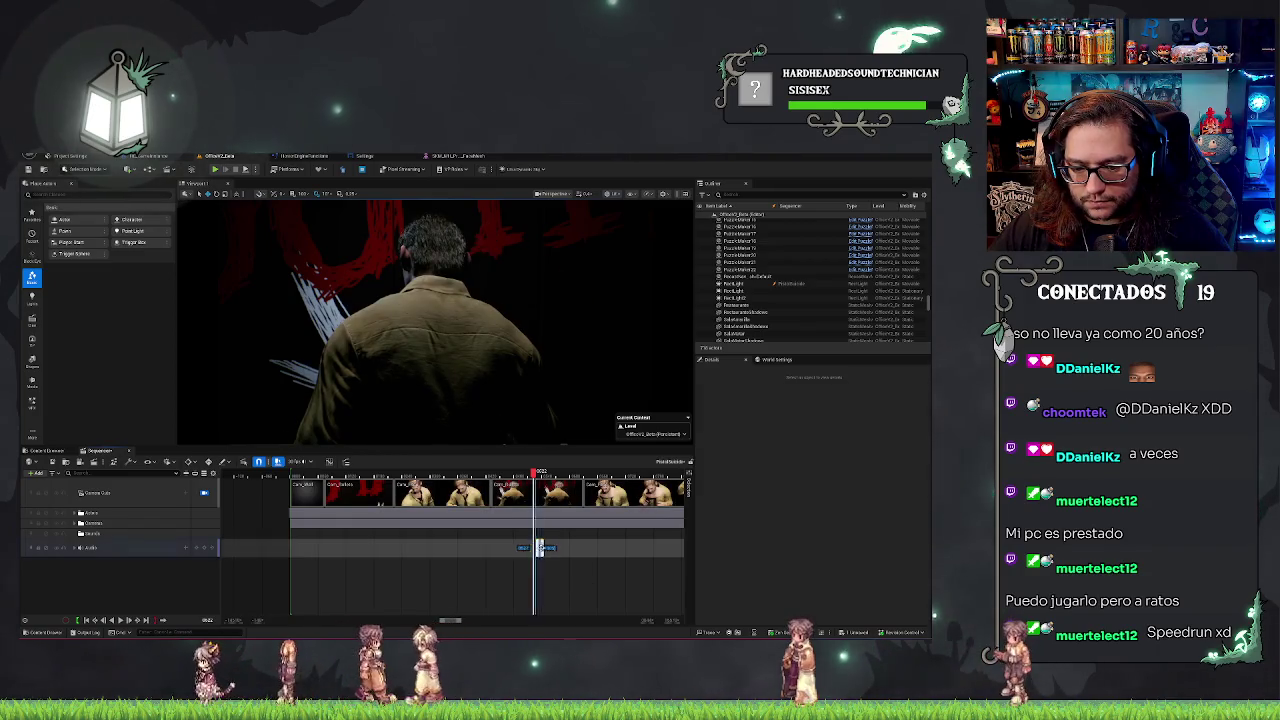
key(space)
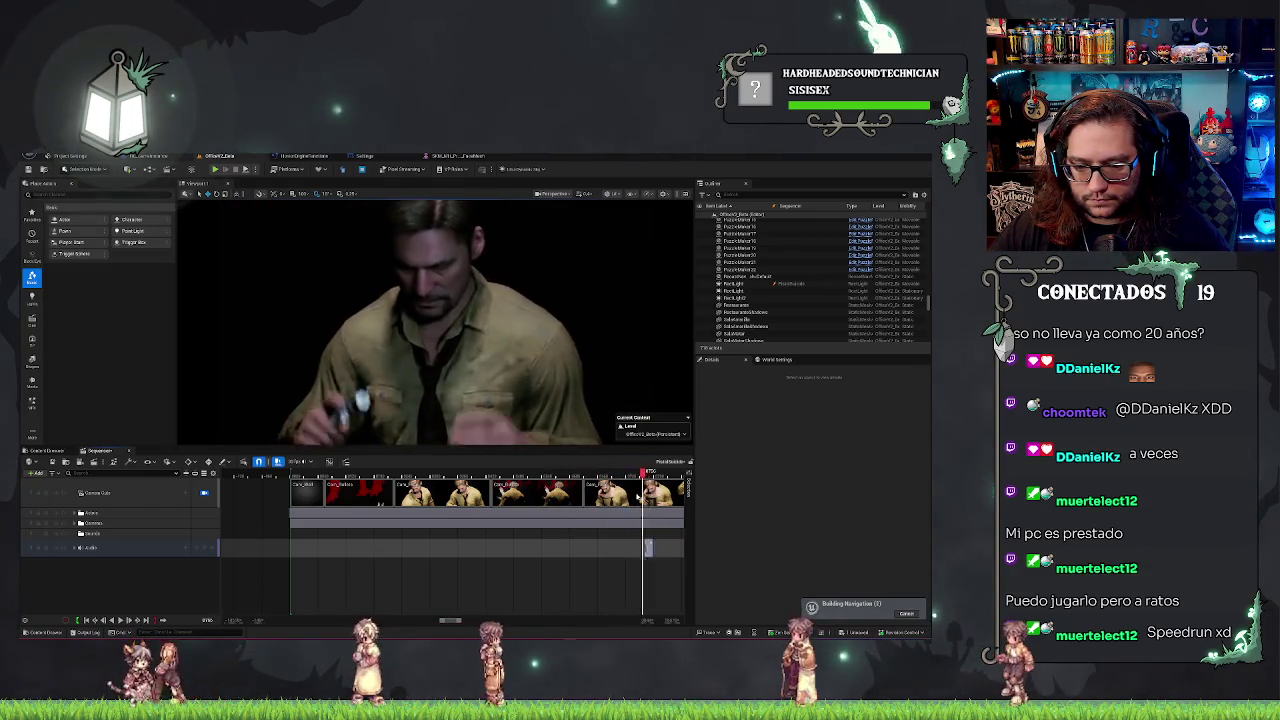
mouse_move(450, 620)
mouse_down()
mouse_move(470, 620)
mouse_move(458, 620)
mouse_up()
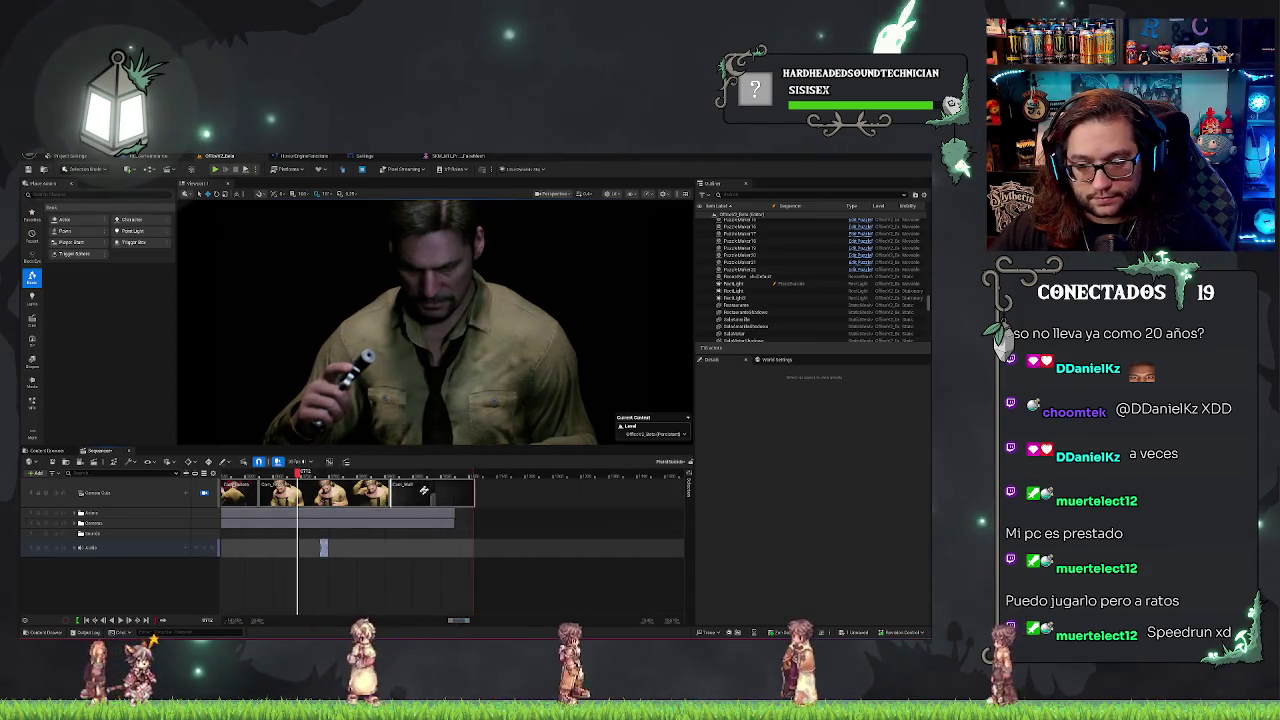
click(431, 472)
drag(323, 547, 449, 546)
key(space)
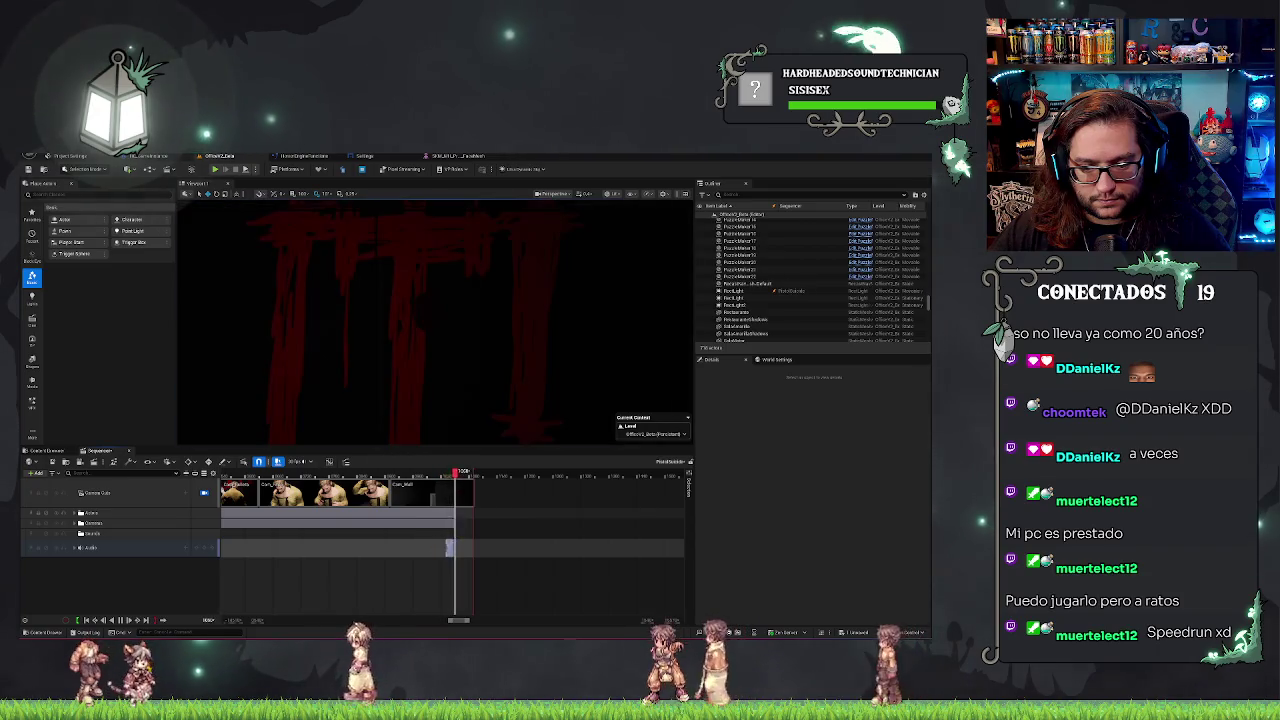
Scrub to where the title flashes red and replay to check the sound timing.
scroll(467, 524, up, 2)
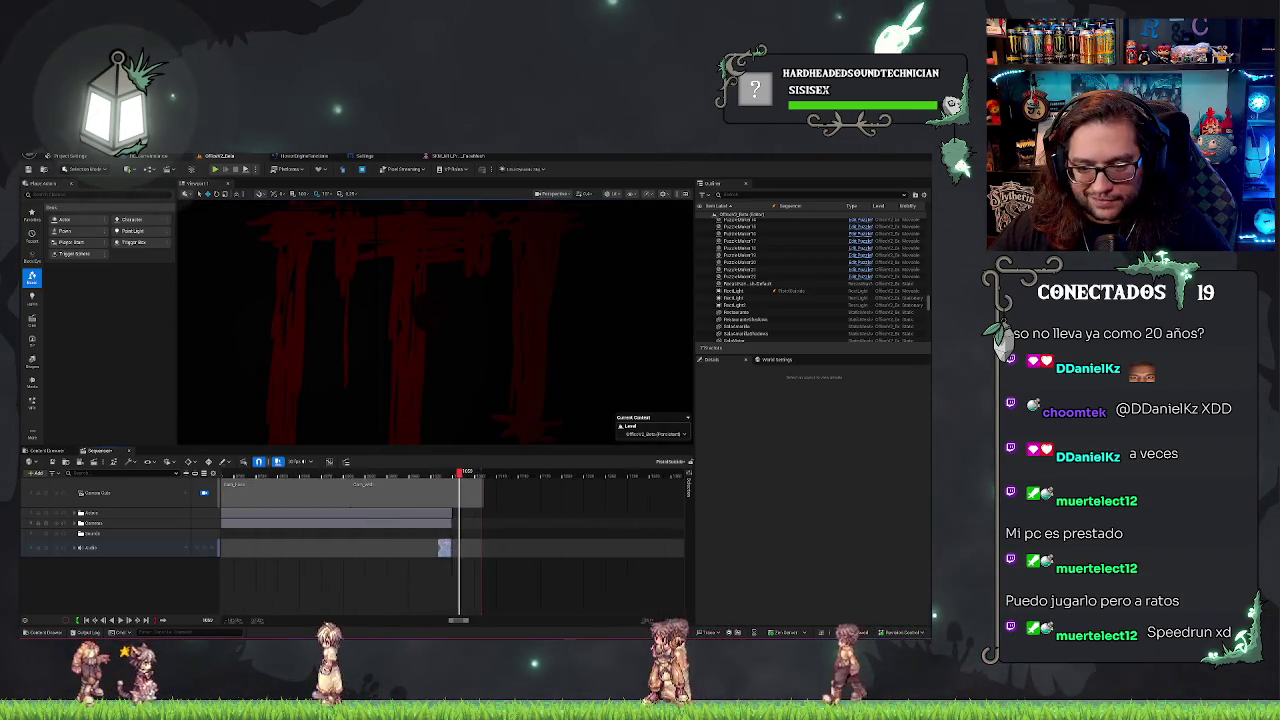
drag(449, 472, 443, 474)
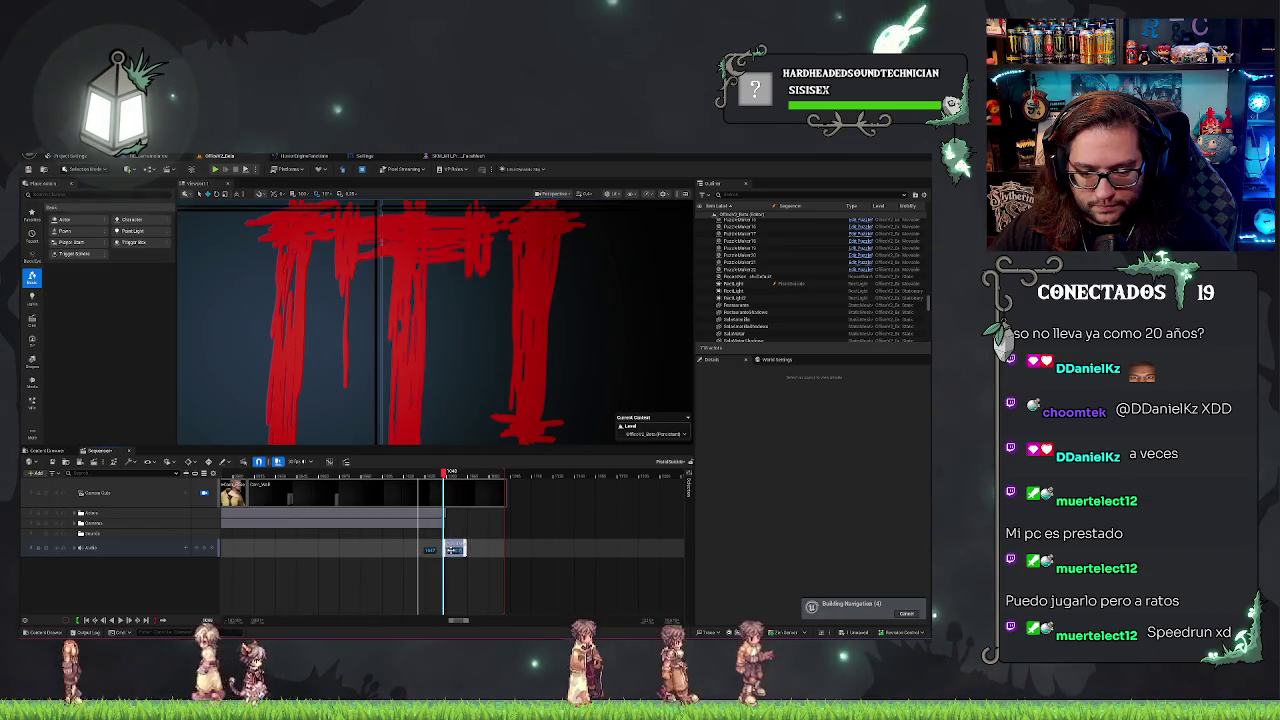
click(451, 473)
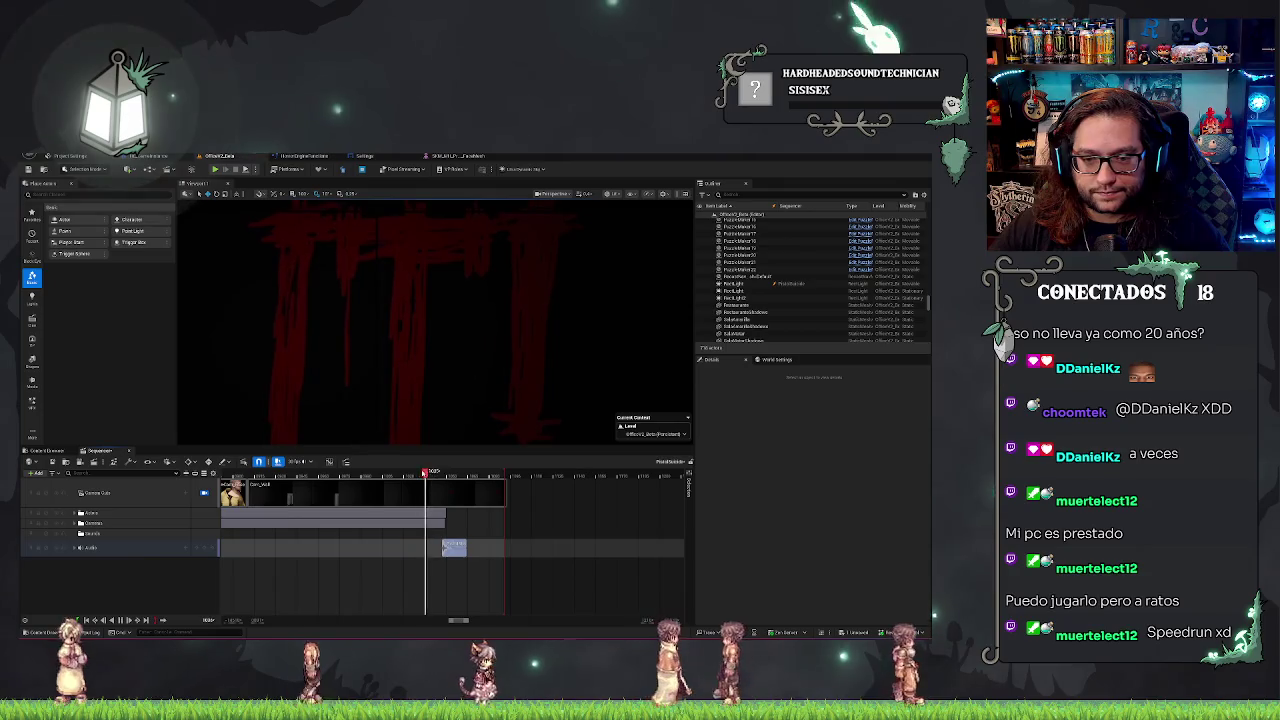
key(space)
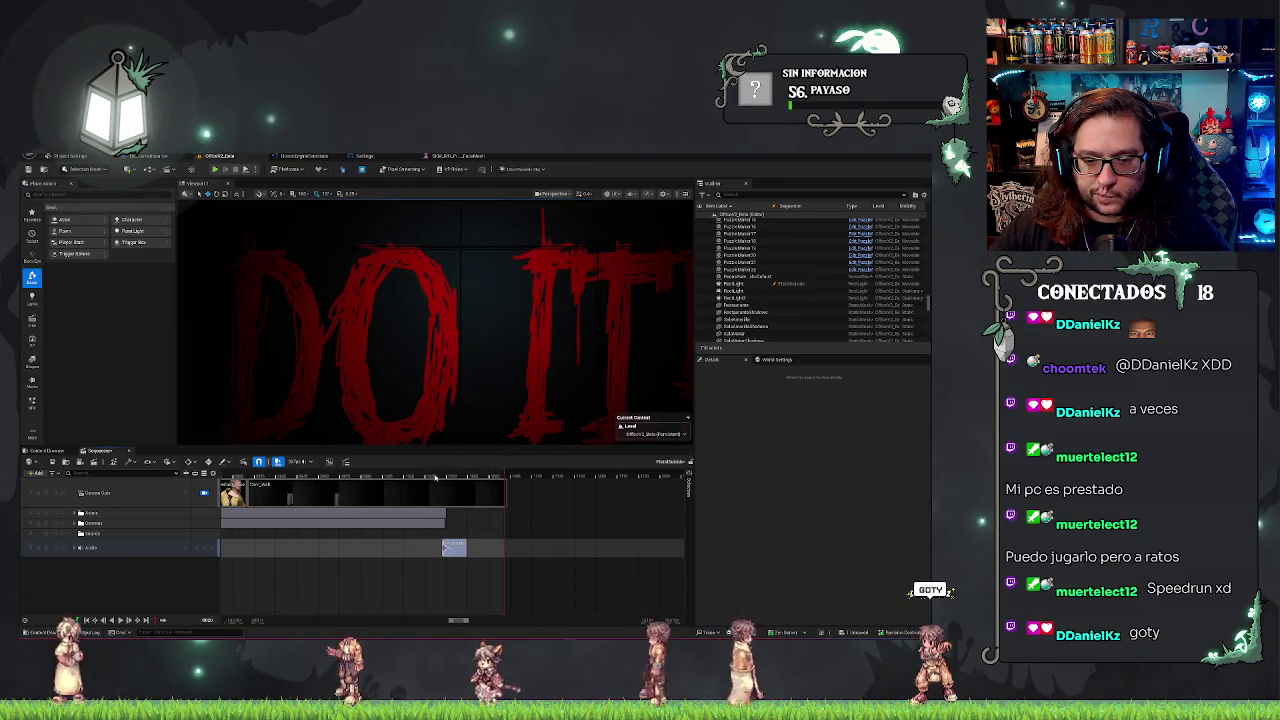
click(434, 474)
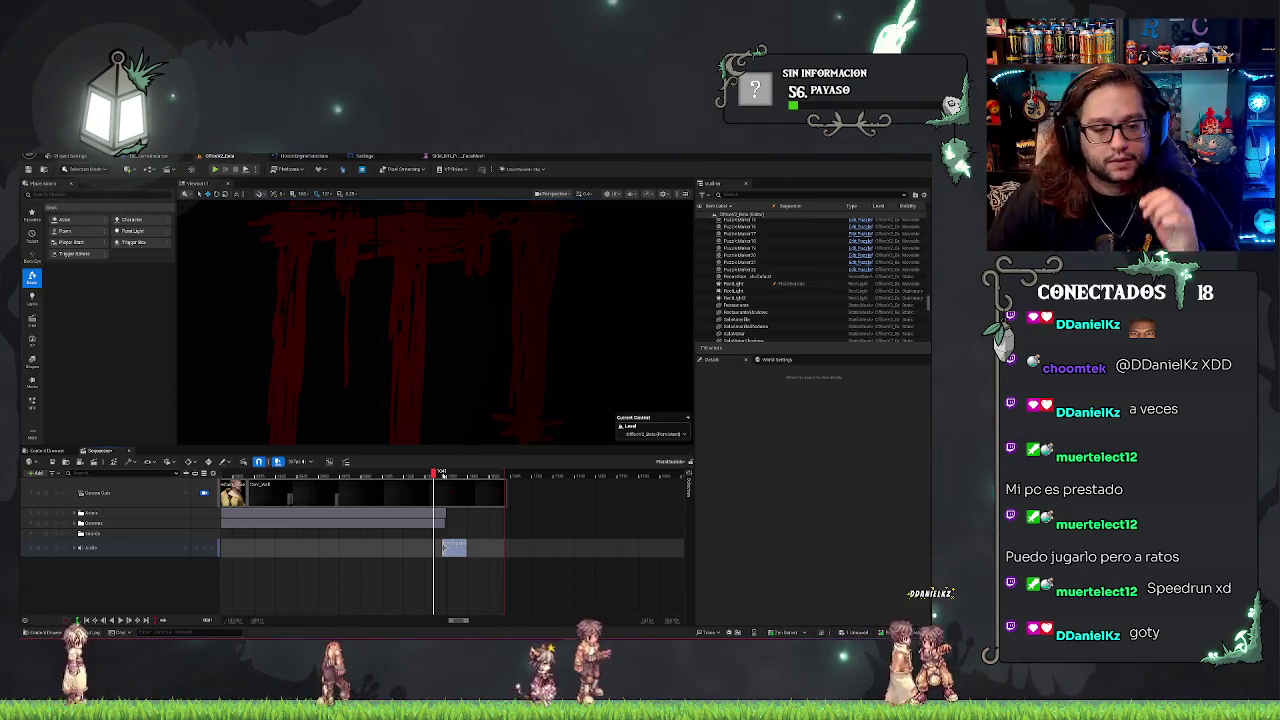
drag(112, 547, 114, 545)
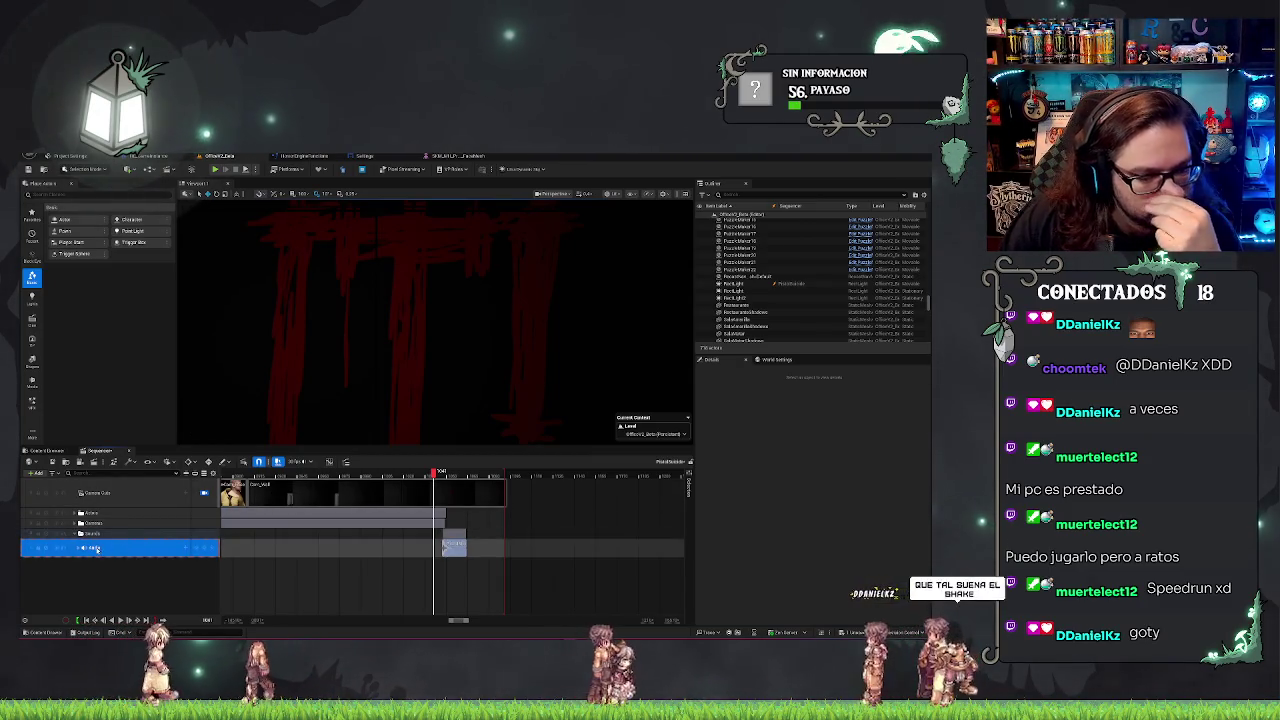
Inspect the sound clip in the Sound Cue editor, close it, and return to the project folder.
click(45, 450)
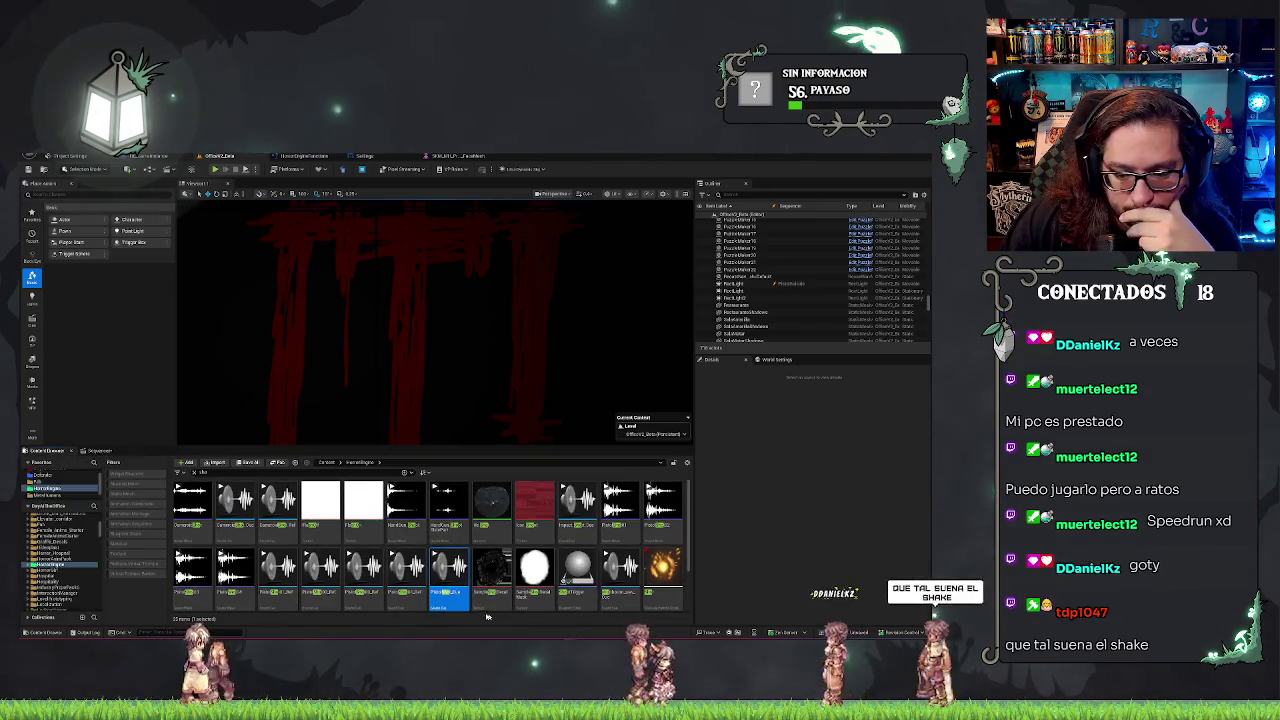
double_click(444, 602)
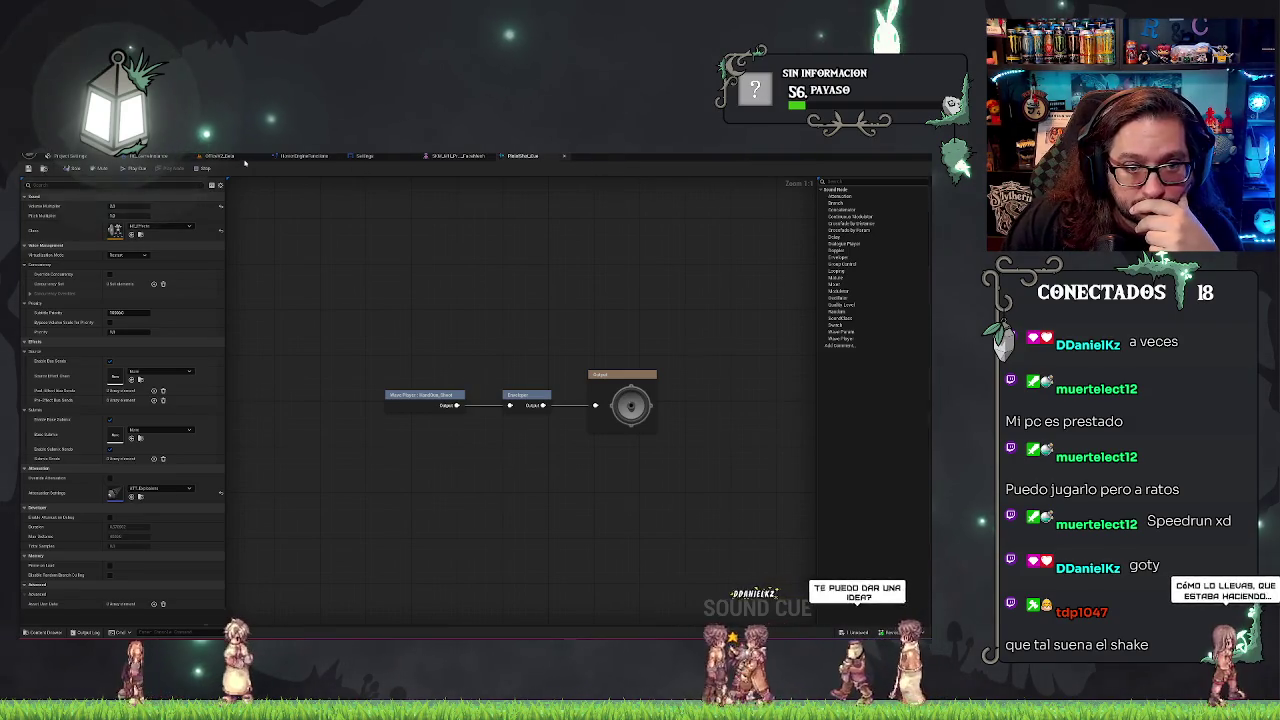
click(232, 157)
click(484, 156)
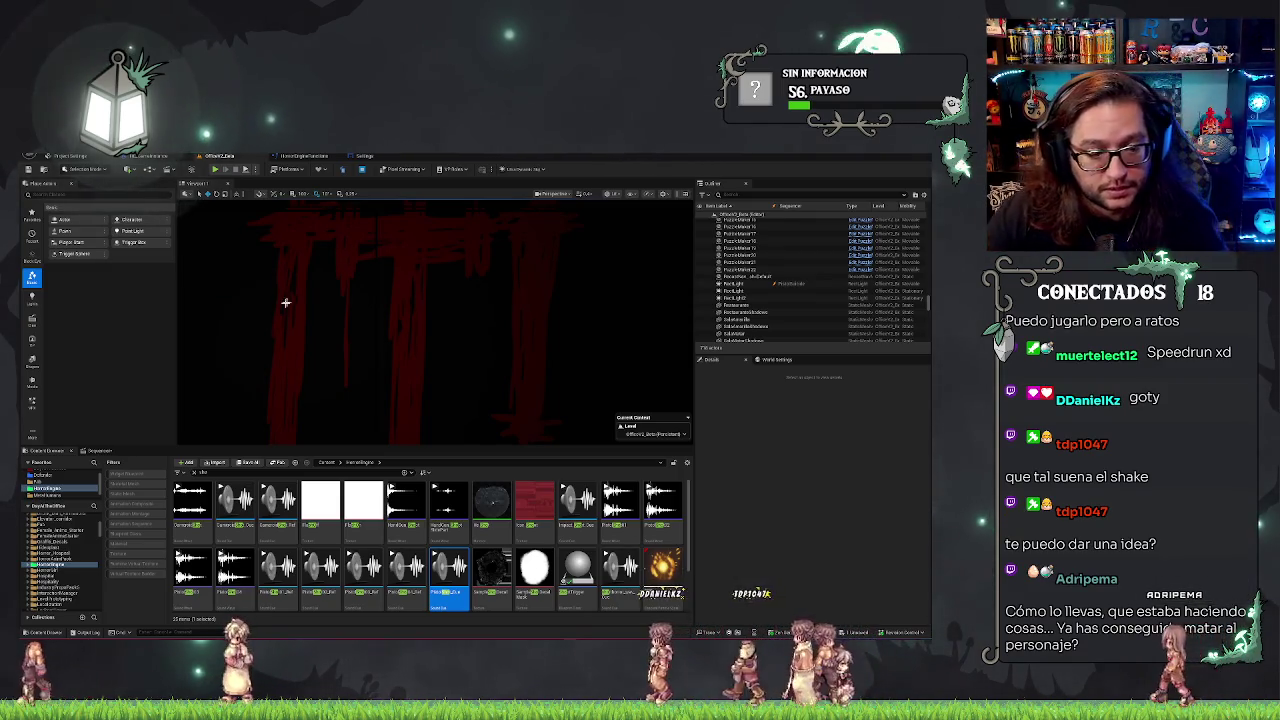
click(50, 480)
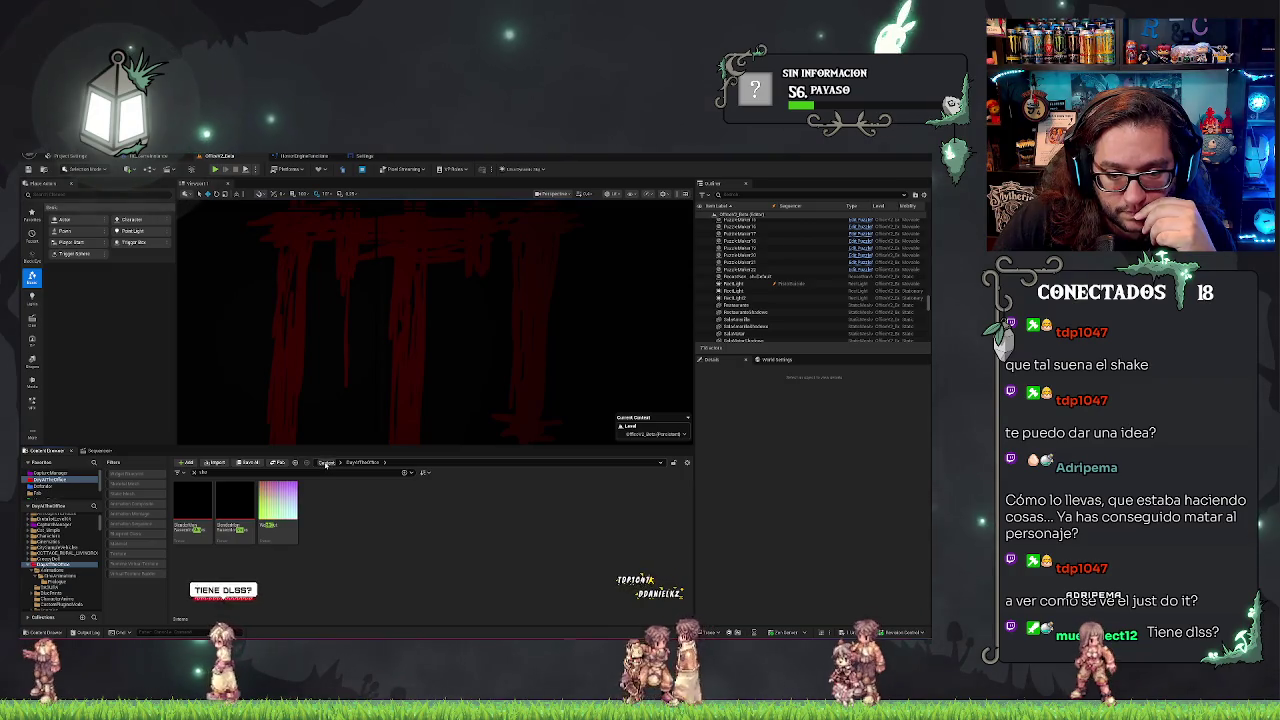
Navigate Content > DayOfTheOffice > Sounds into a subfolder and open the SFX_PhotoShake sound.
click(326, 463)
click(35, 480)
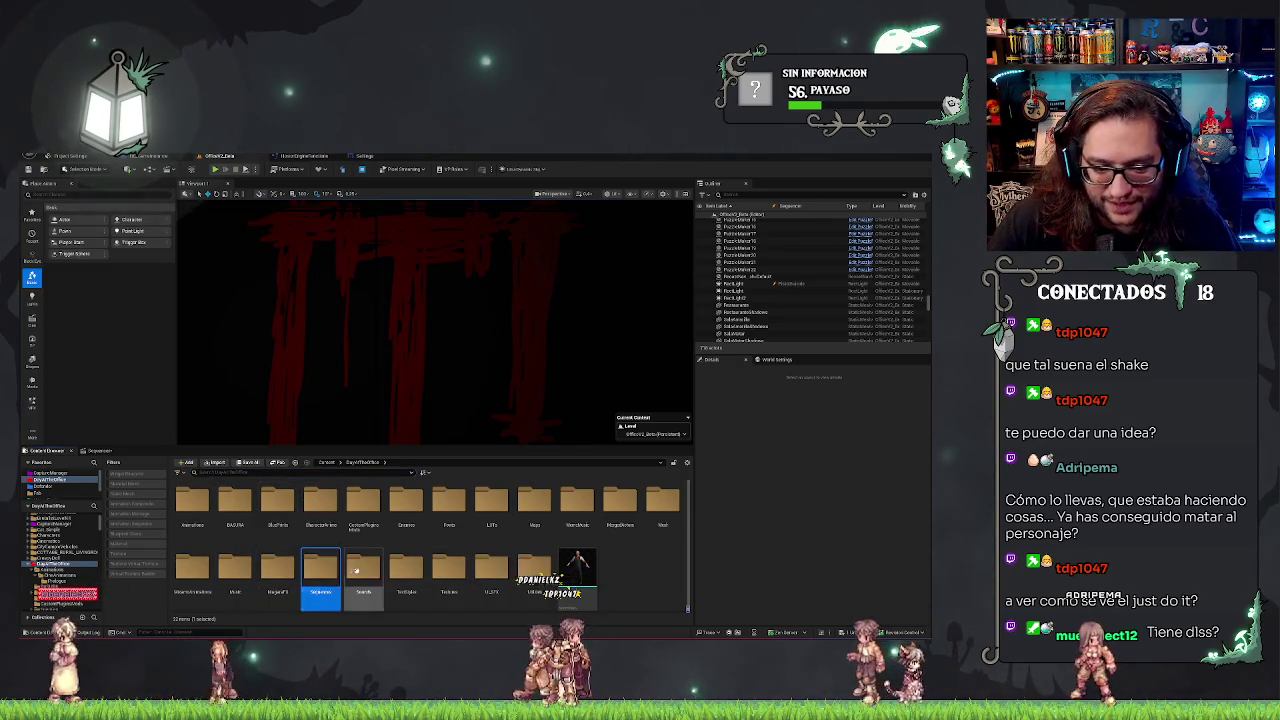
double_click(356, 570)
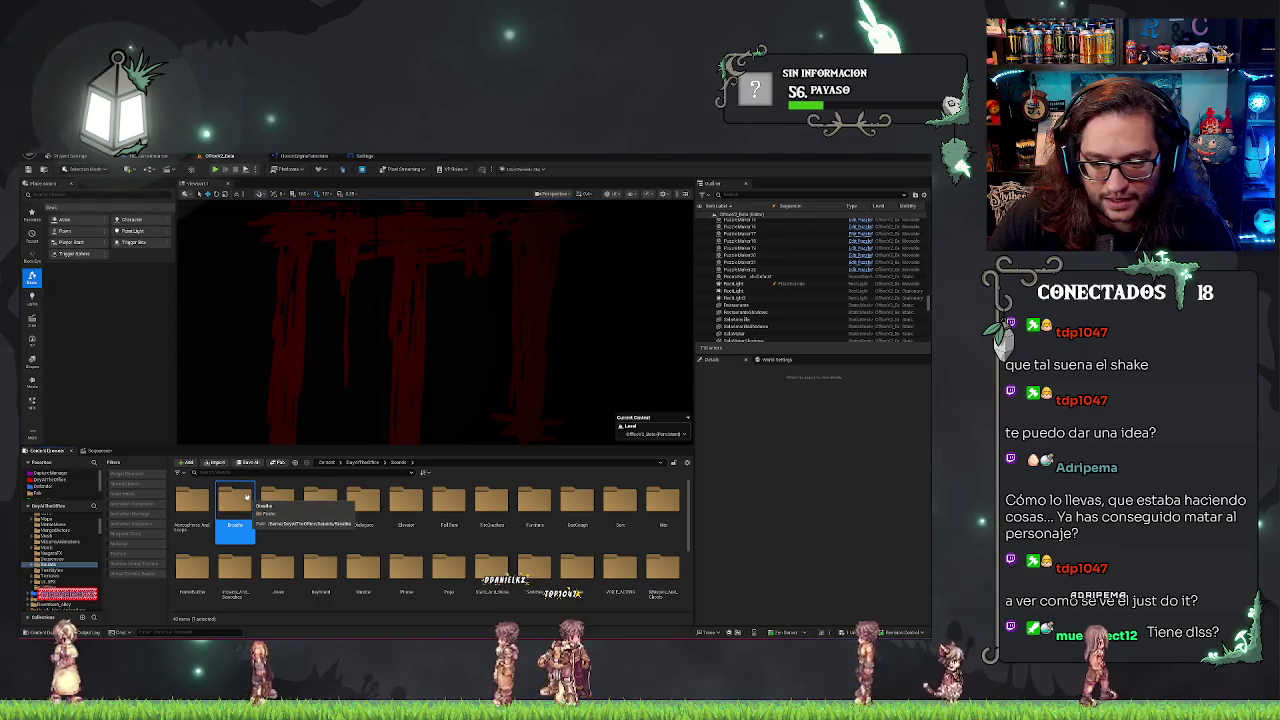
scroll(520, 510, down, 2)
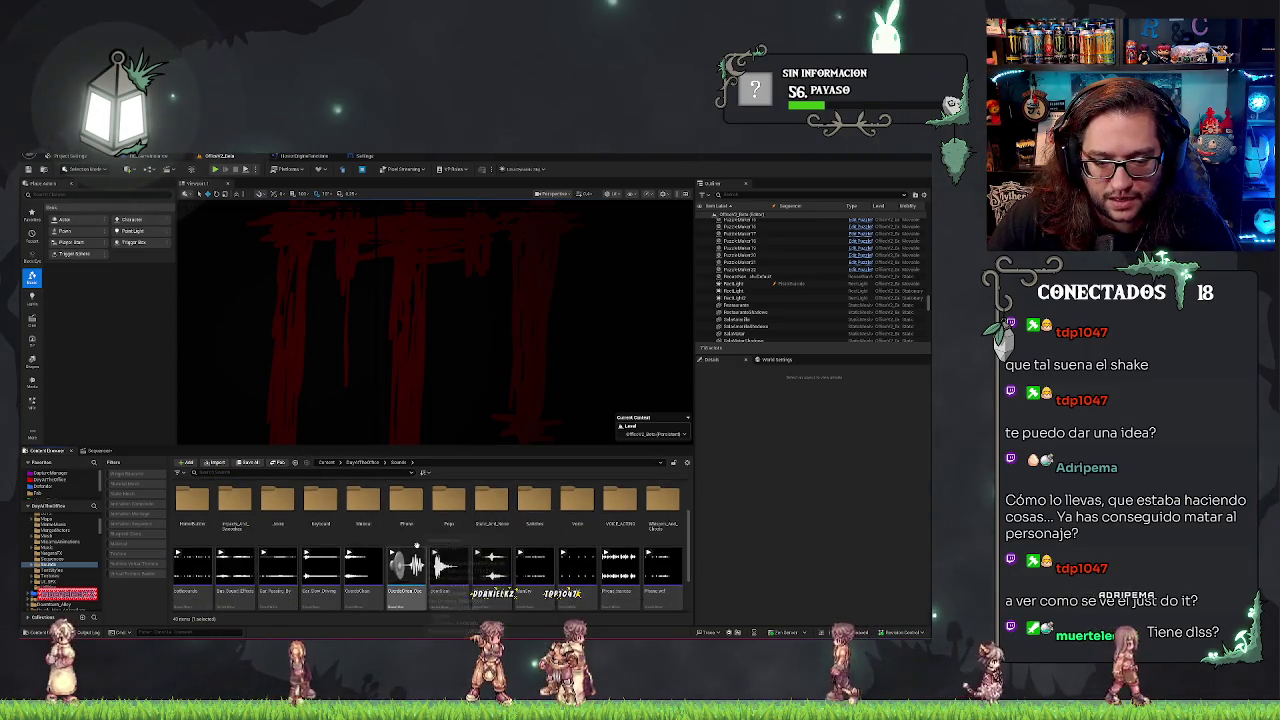
scroll(420, 570, down, 2)
click(423, 588)
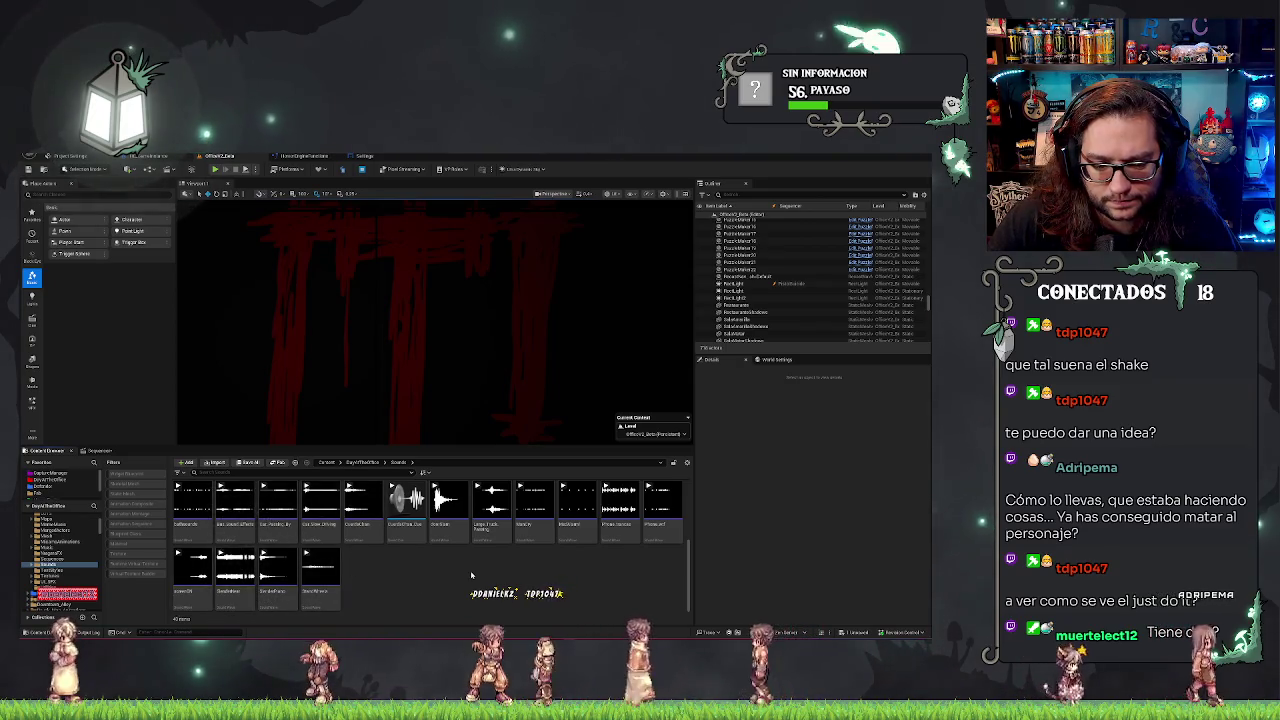
scroll(471, 575, up, 5)
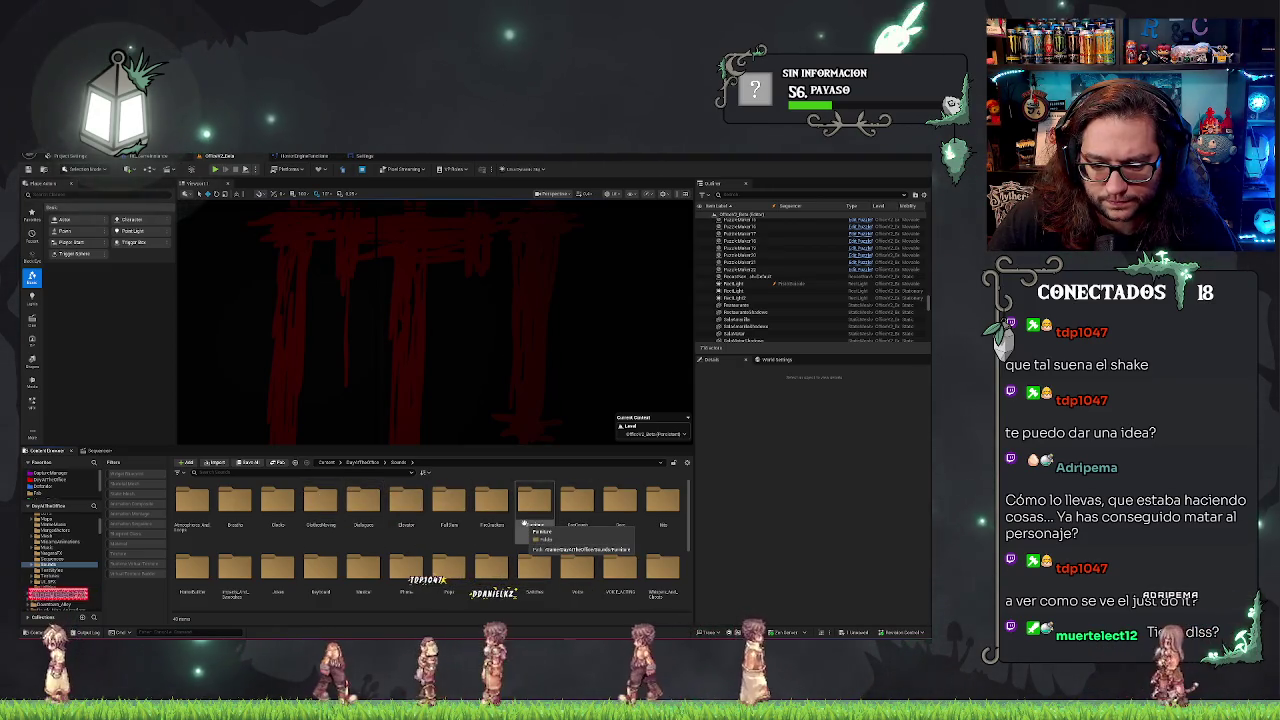
double_click(530, 505)
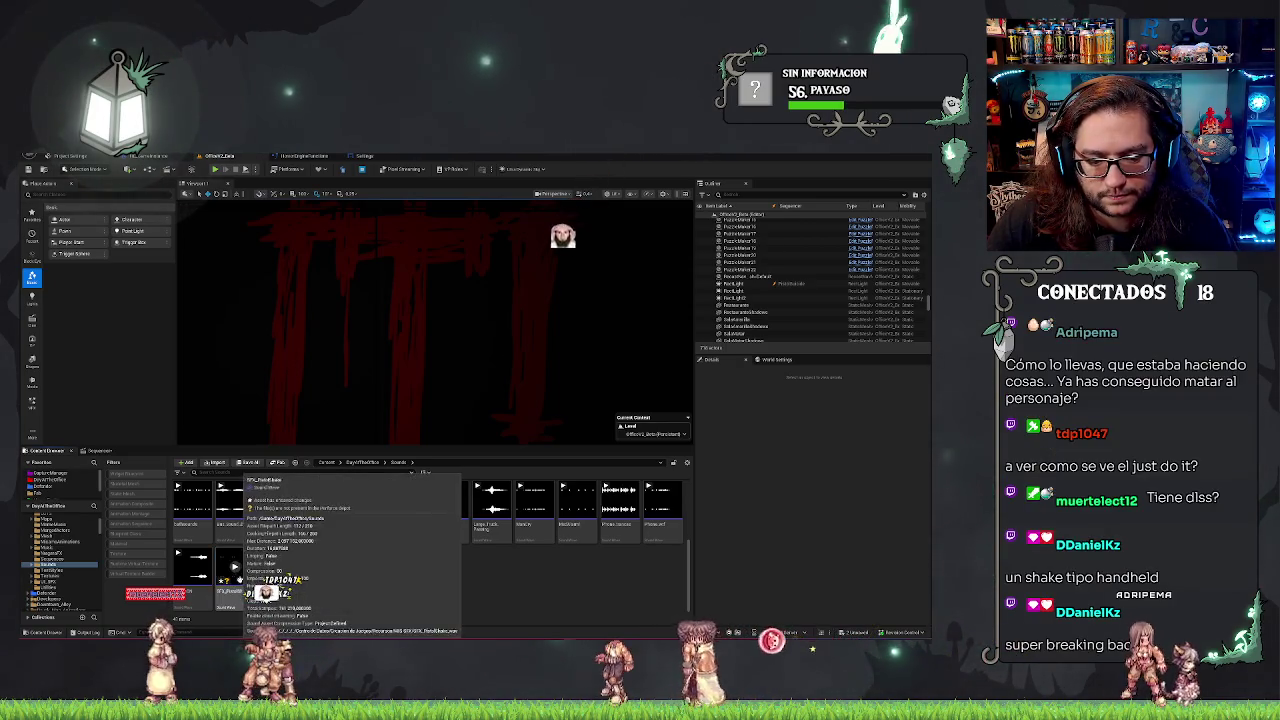
double_click(278, 570)
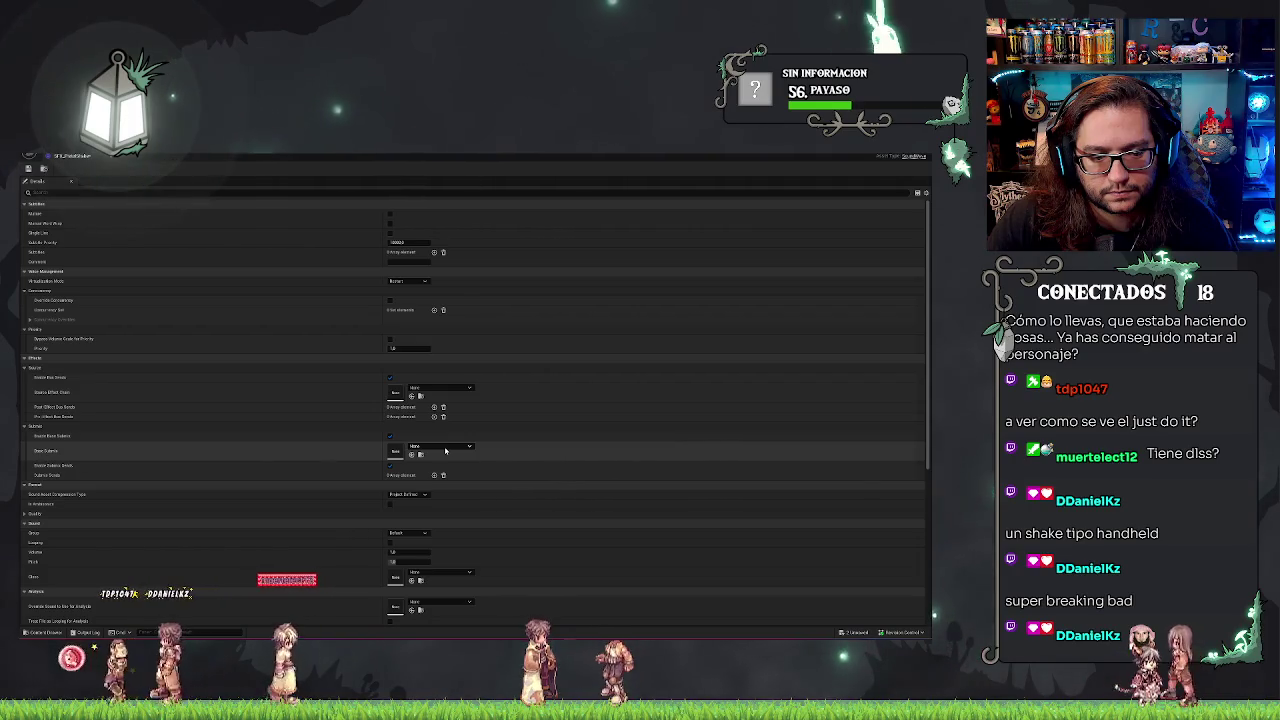
Set SFX_PhotoShake's Sound Class to SC_Effects and save the asset.
click(440, 571)
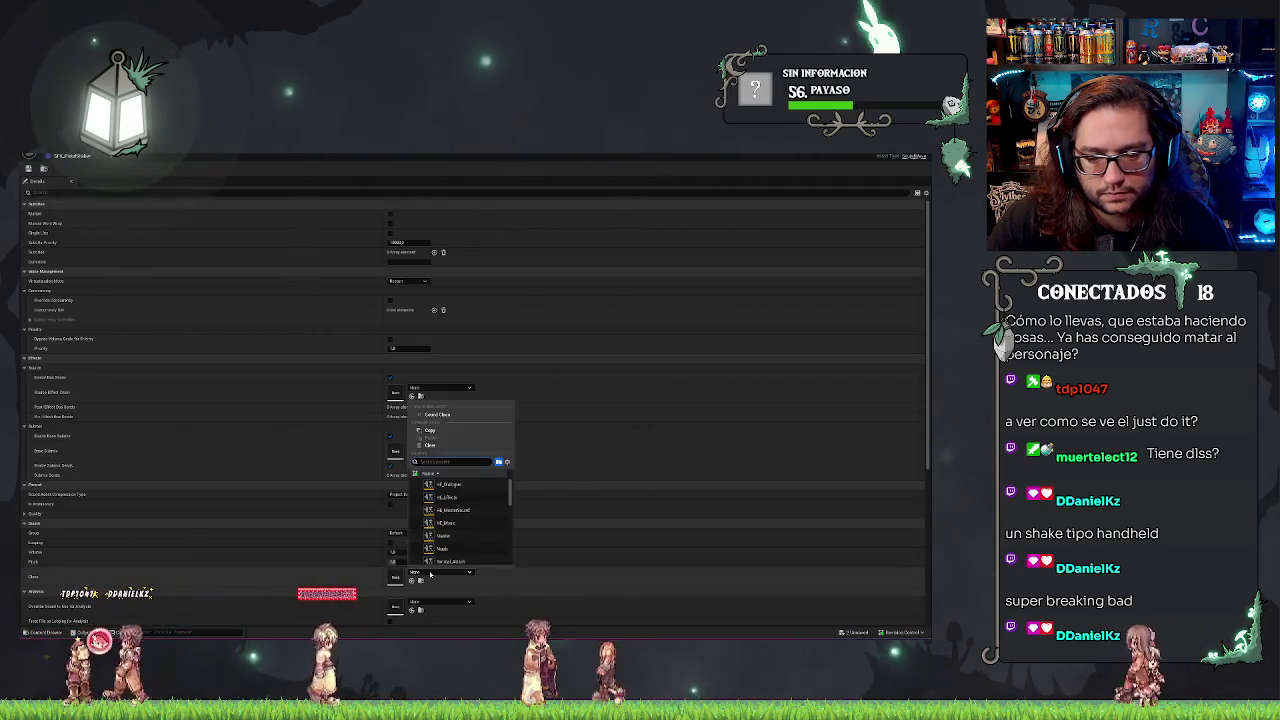
click(454, 497)
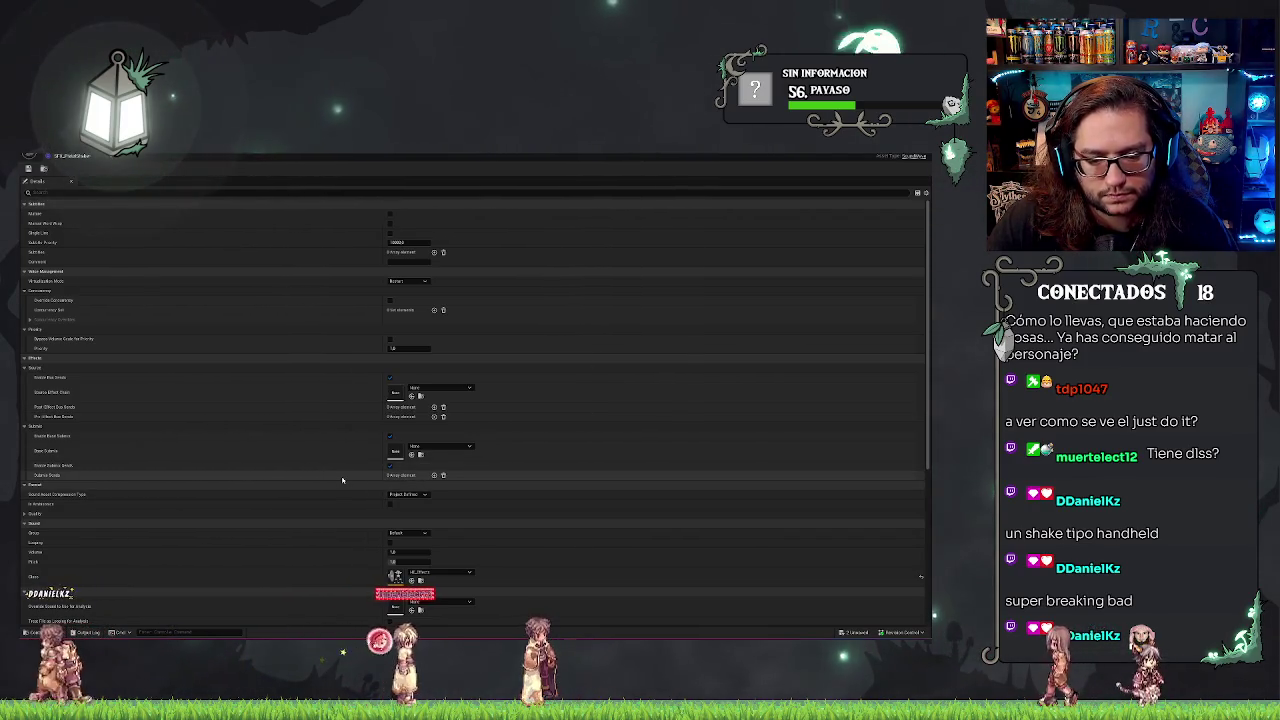
key(ctrl+s)
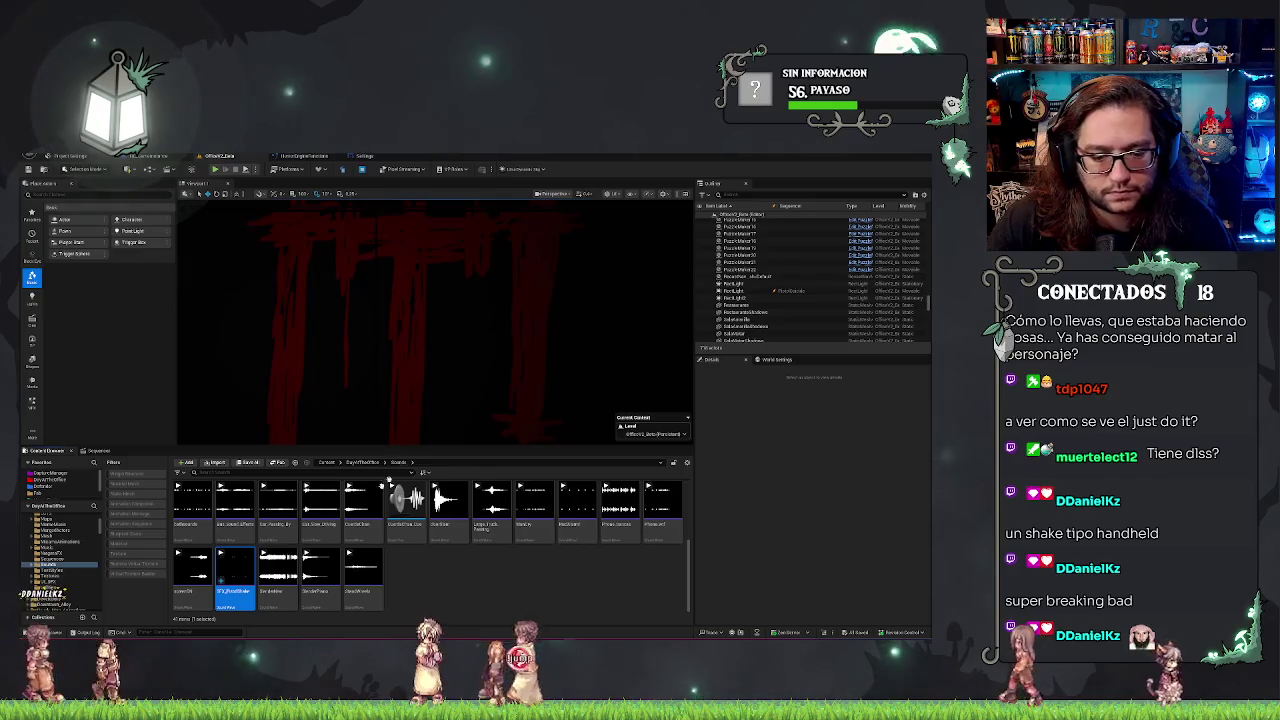
mouse_move(238, 568)
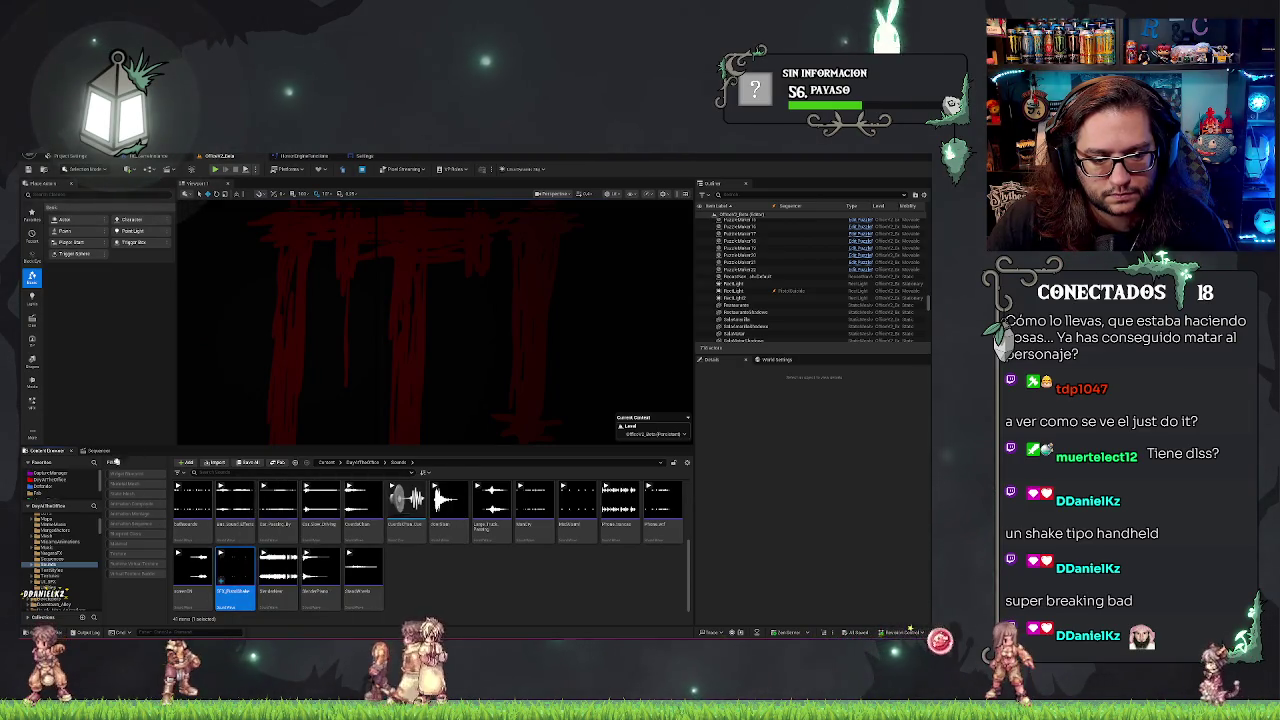
Drop SFX_PhotoShake onto the audio track, move it earlier and play back to hear it.
mouse_move(93, 451)
mouse_down()
mouse_move(200, 530)
mouse_move(398, 566)
mouse_up()
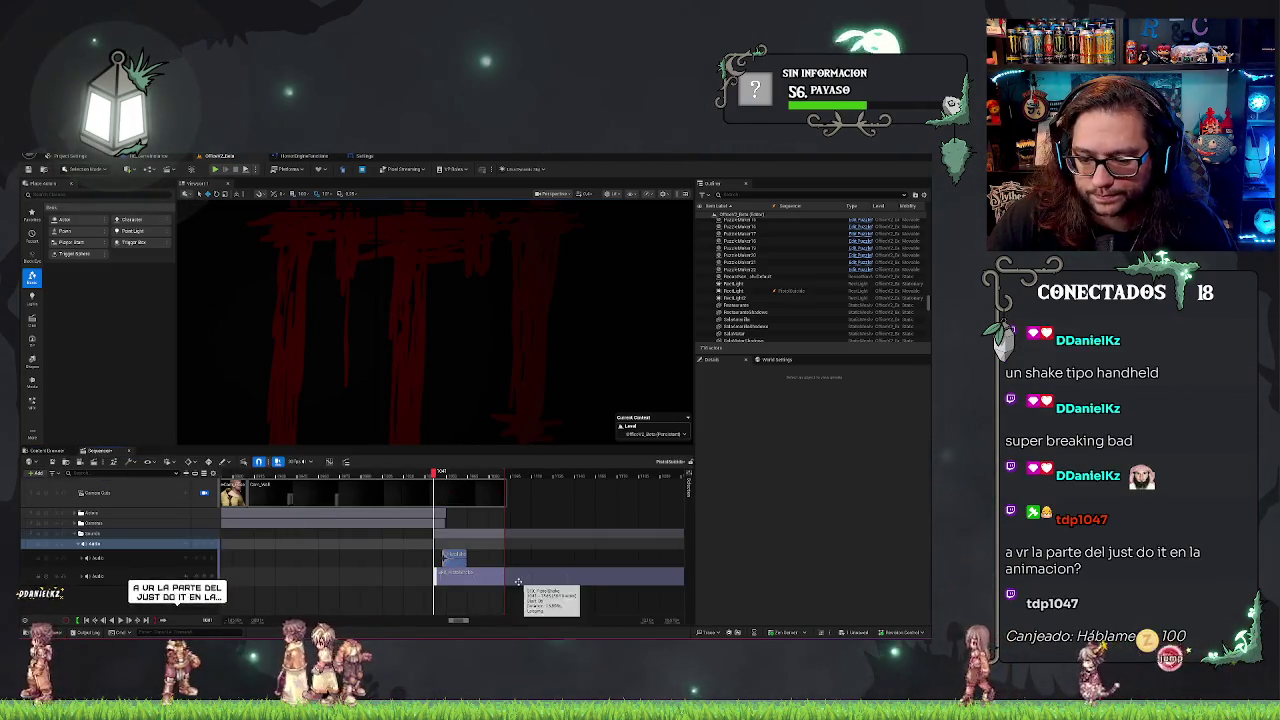
mouse_move(518, 578)
mouse_down()
mouse_move(301, 573)
mouse_move(518, 582)
mouse_up()
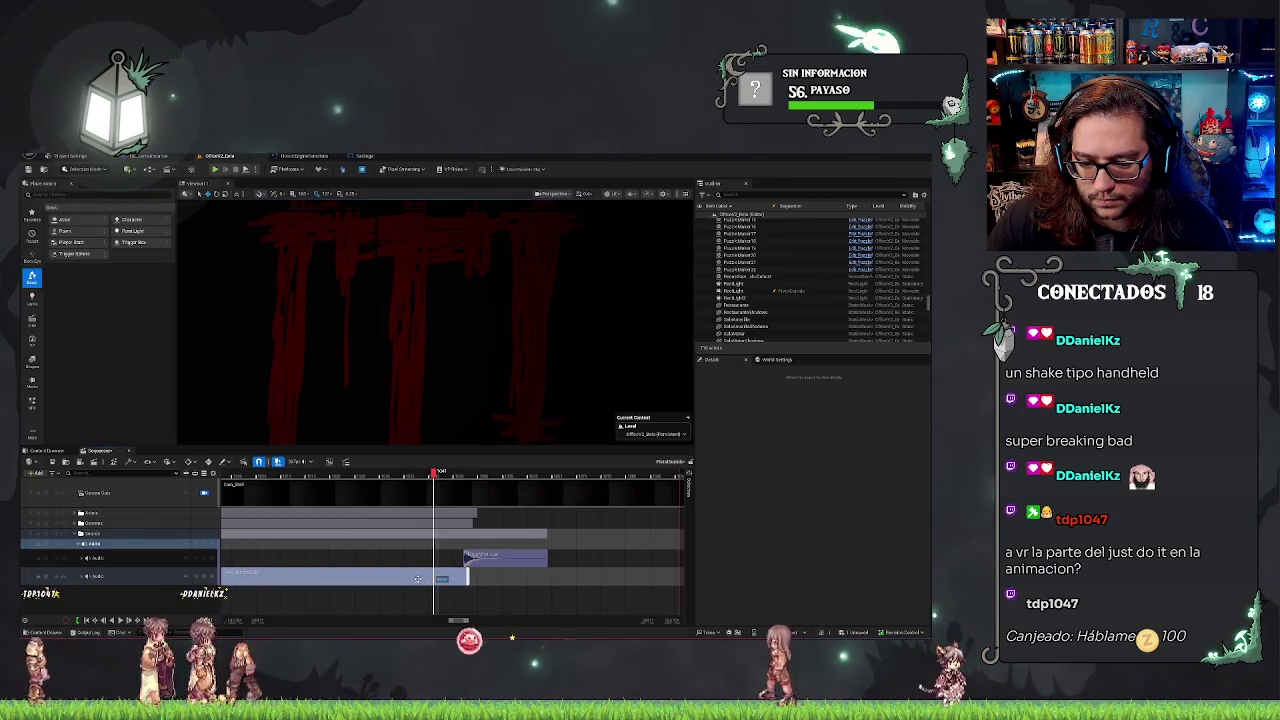
key(])
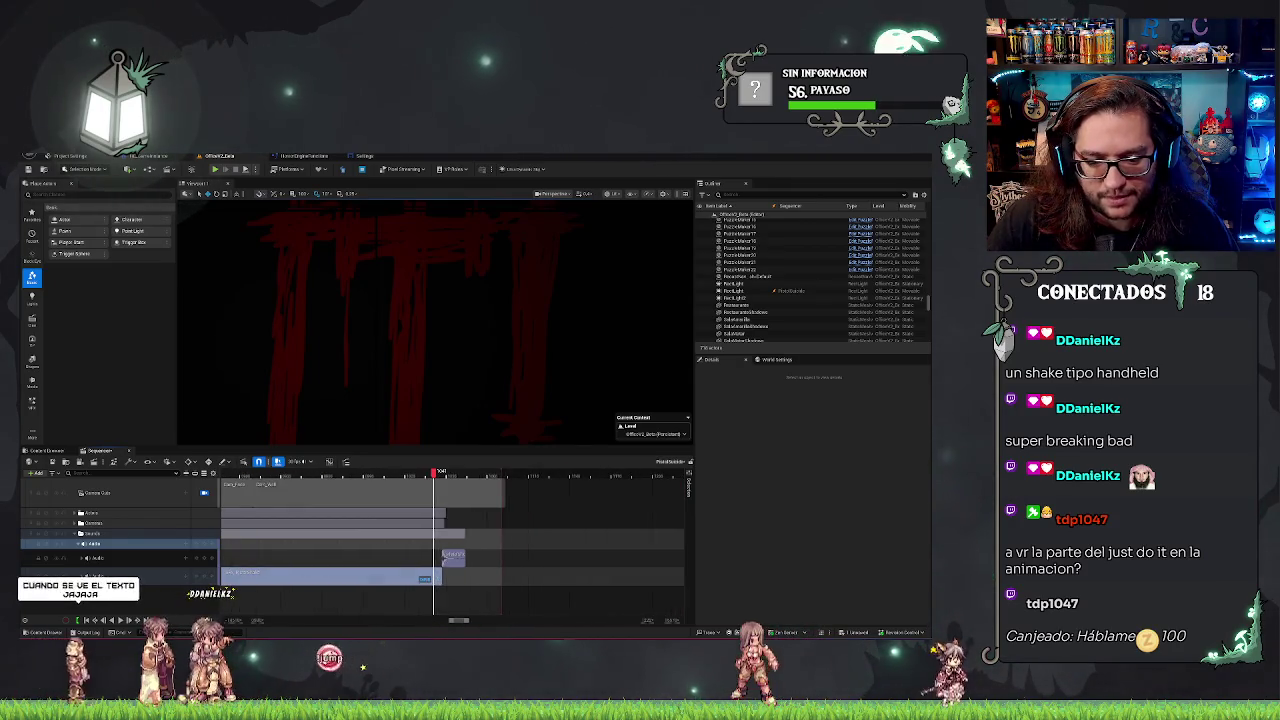
click(341, 471)
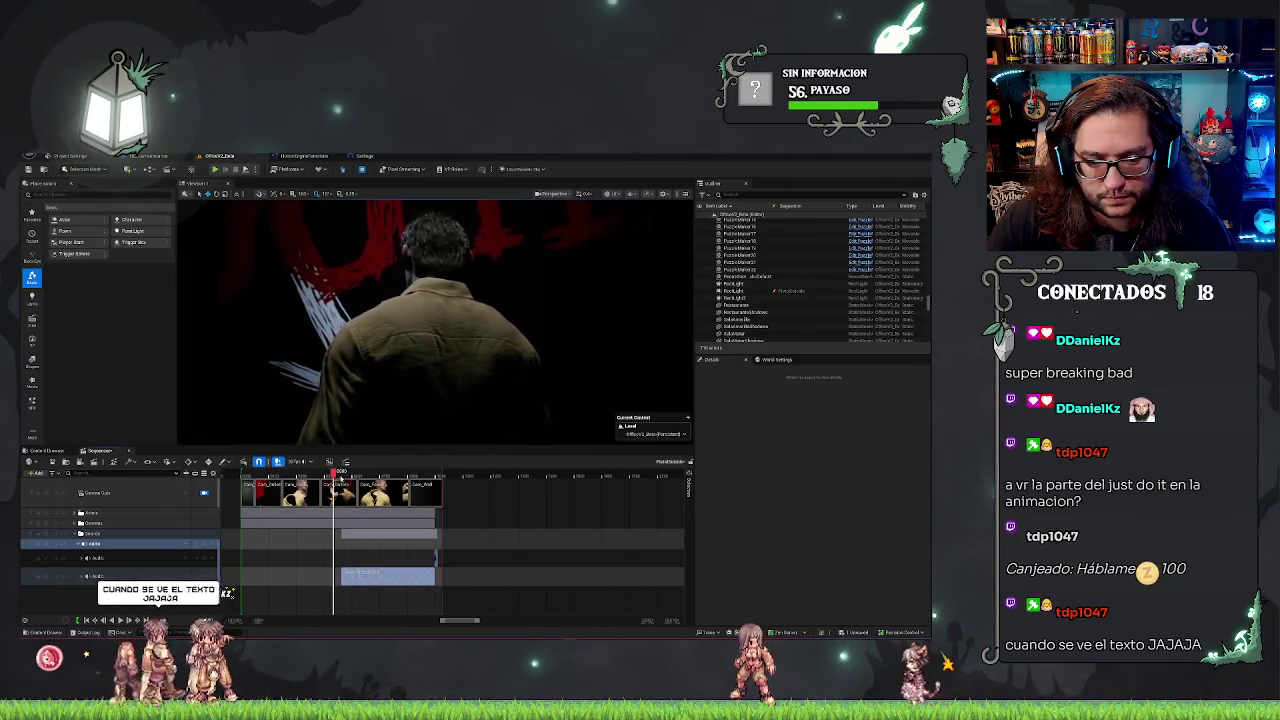
key(space)
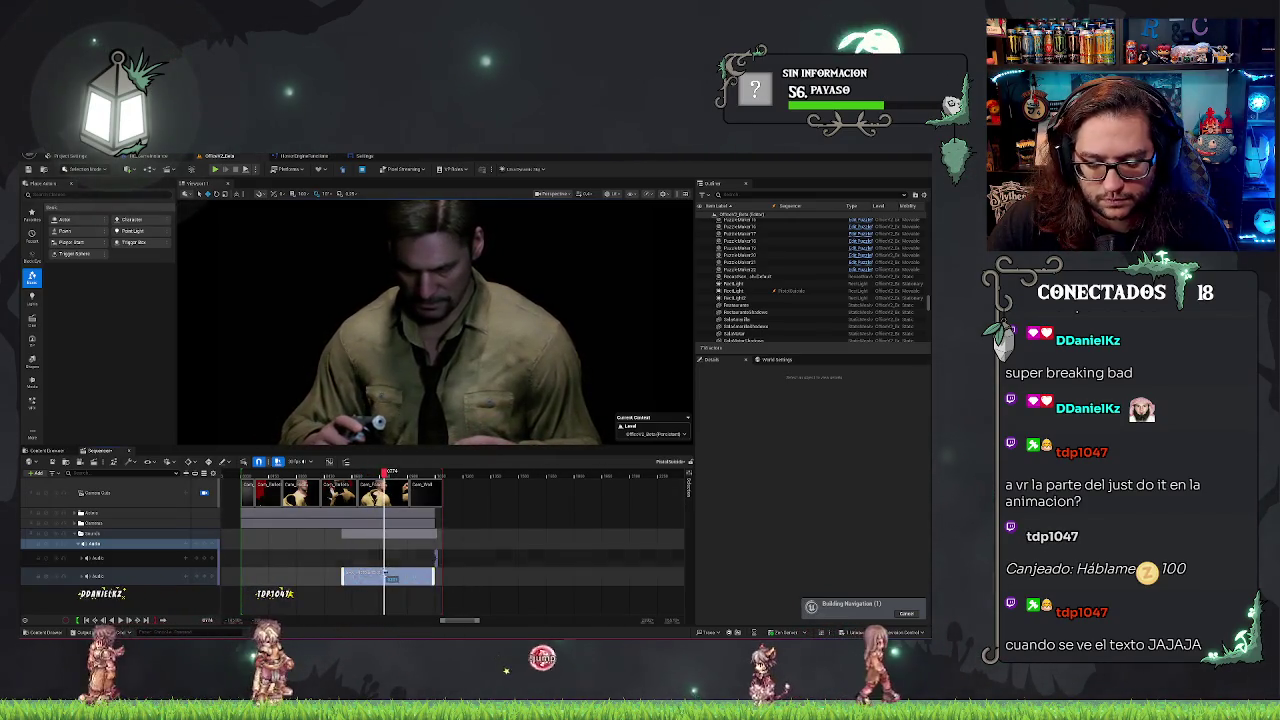
Trim the clip's start and end and shift it so it ends at the red DO IT title.
scroll(450, 540, up, 3)
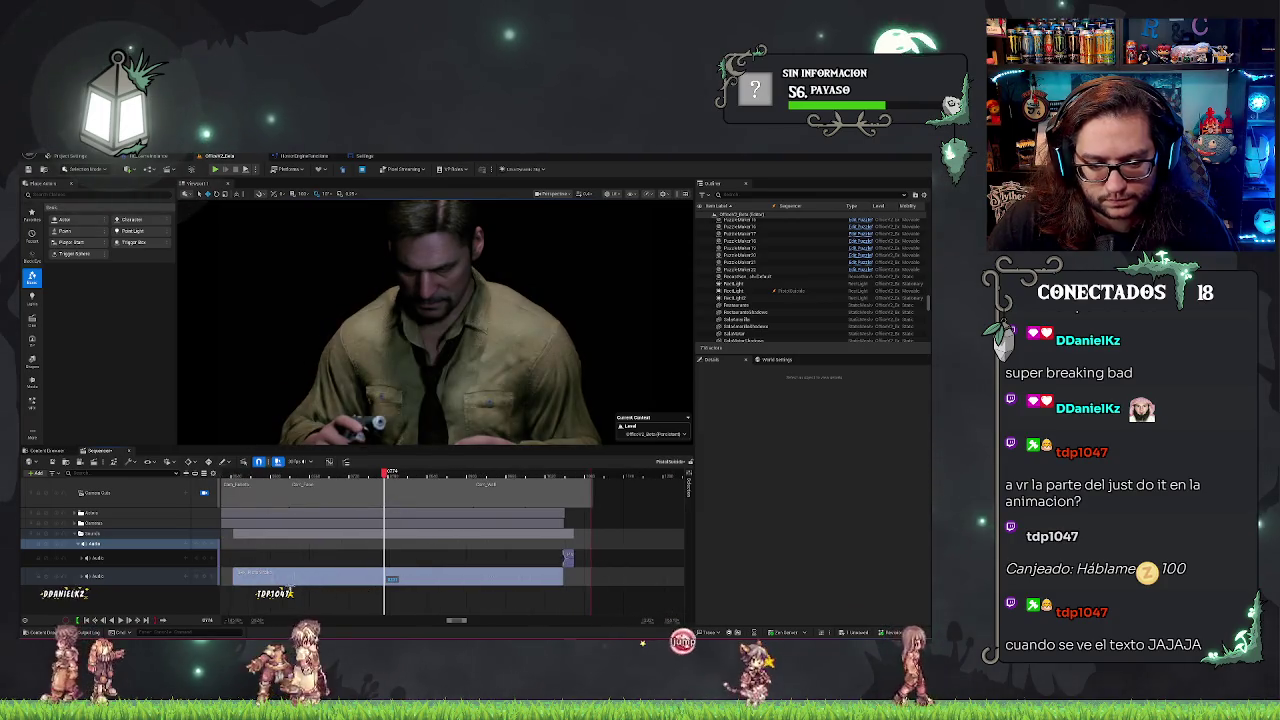
drag(235, 575, 370, 582)
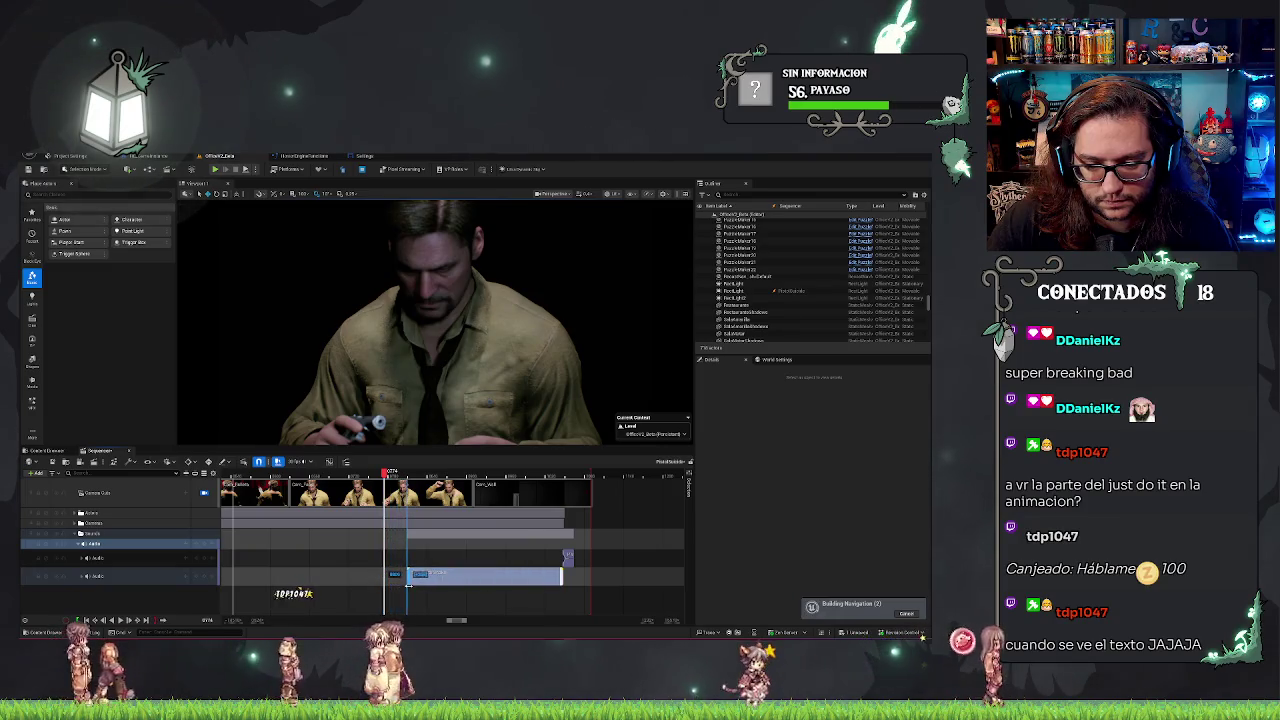
key(space)
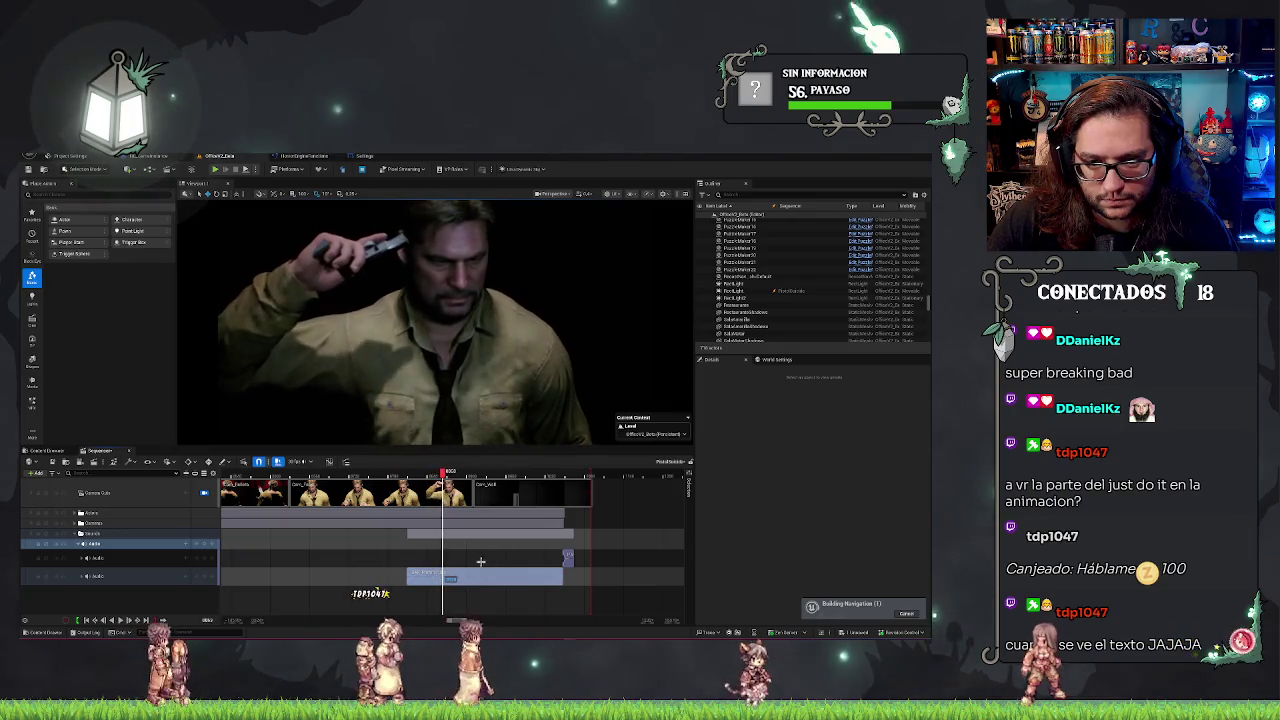
drag(488, 575, 537, 582)
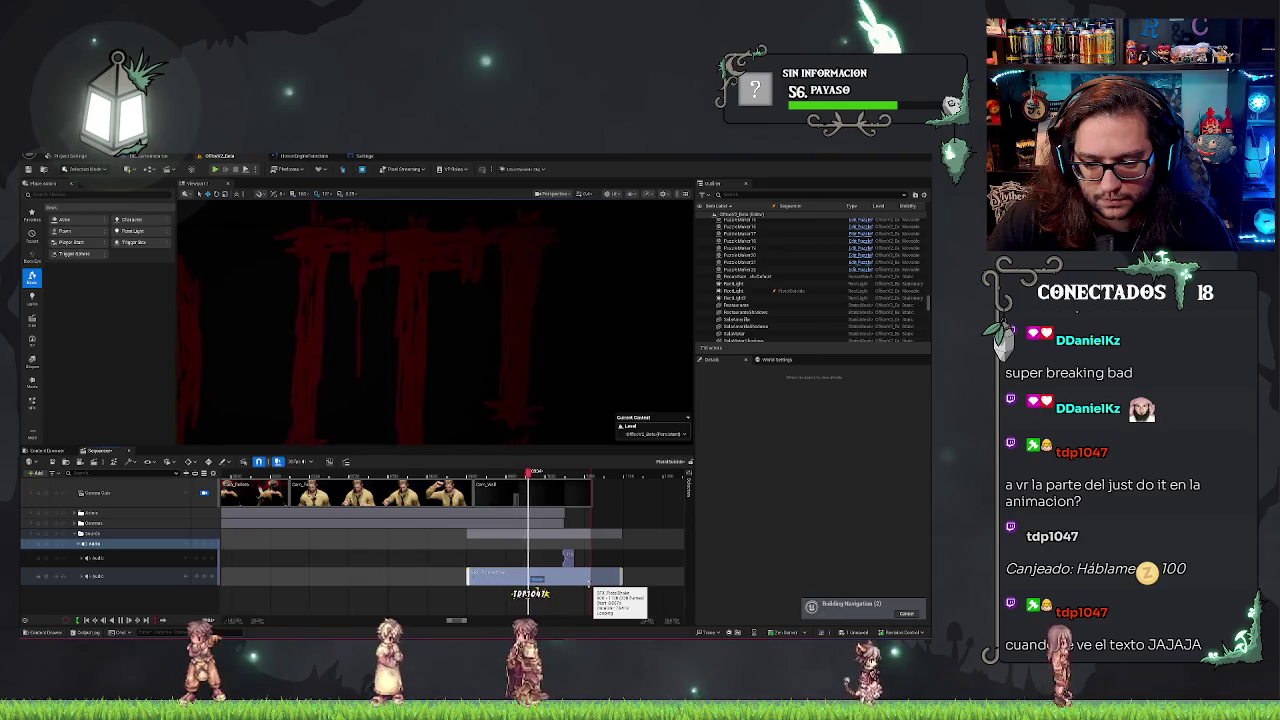
drag(620, 578, 568, 581)
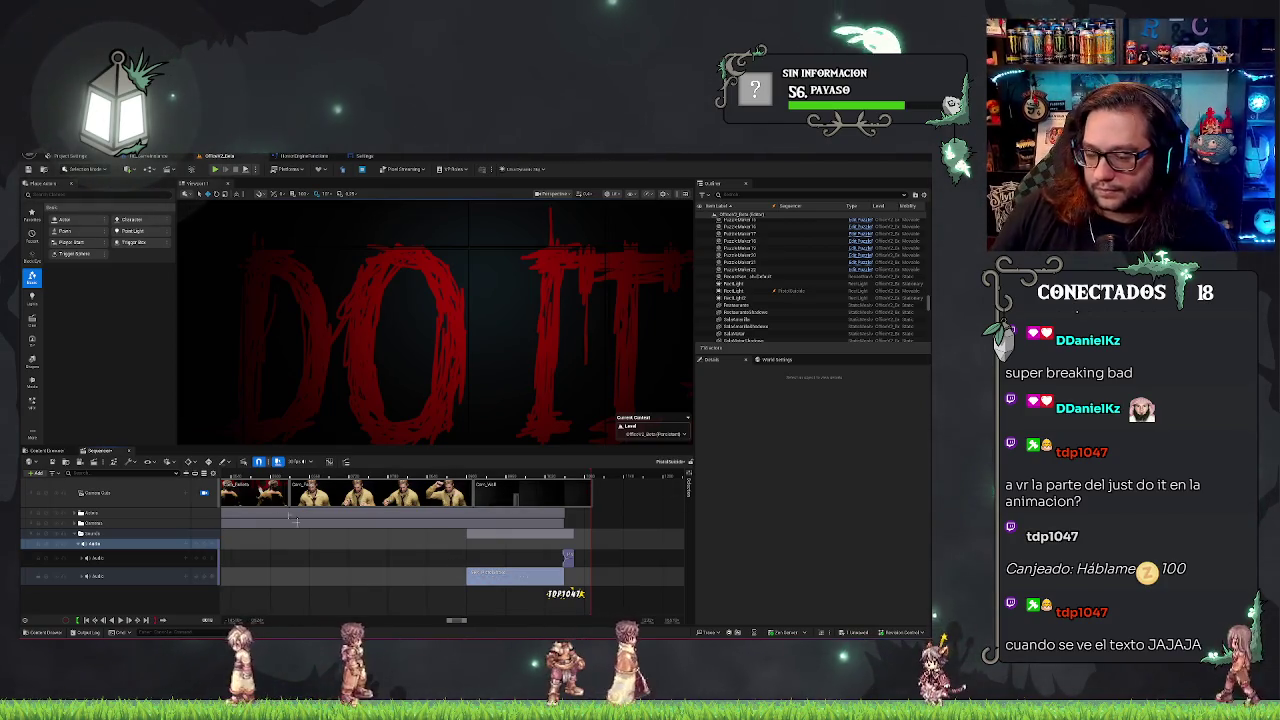
Play the cinematic from frame zero to check the photo-shake sound against the DO IT reveal.
scroll(437, 622, down, 3)
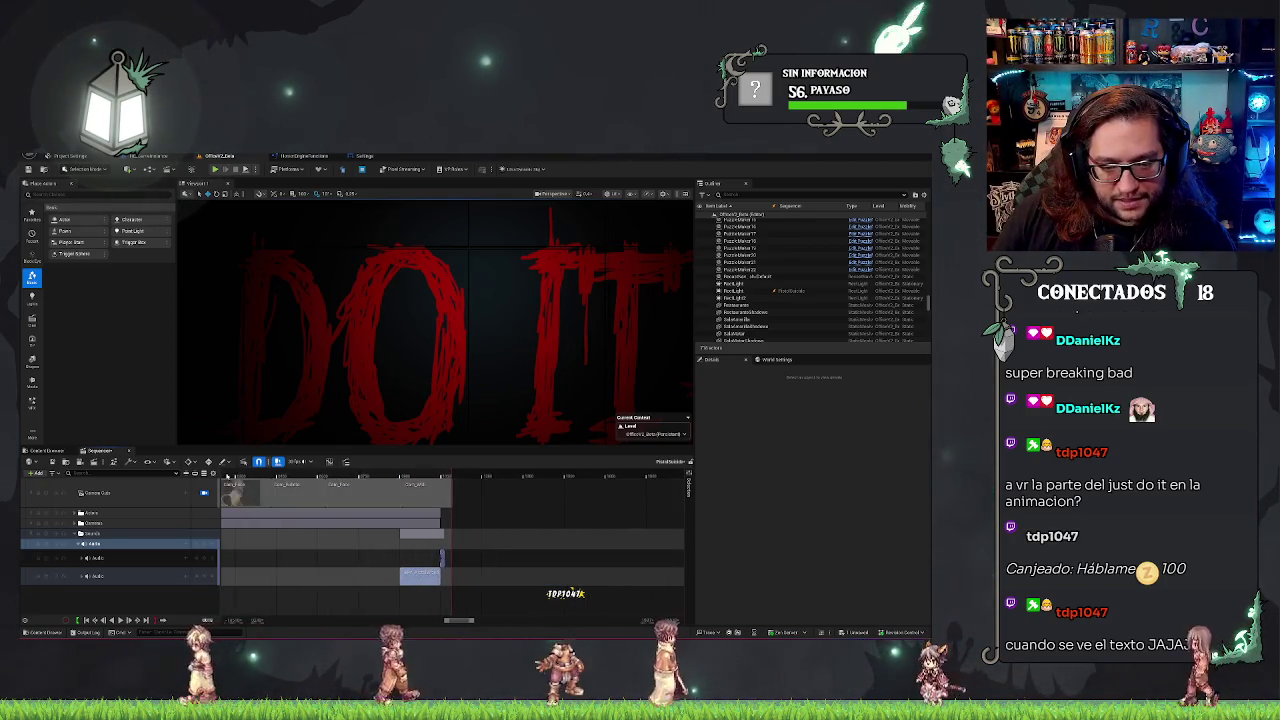
scroll(372, 589, up, 2)
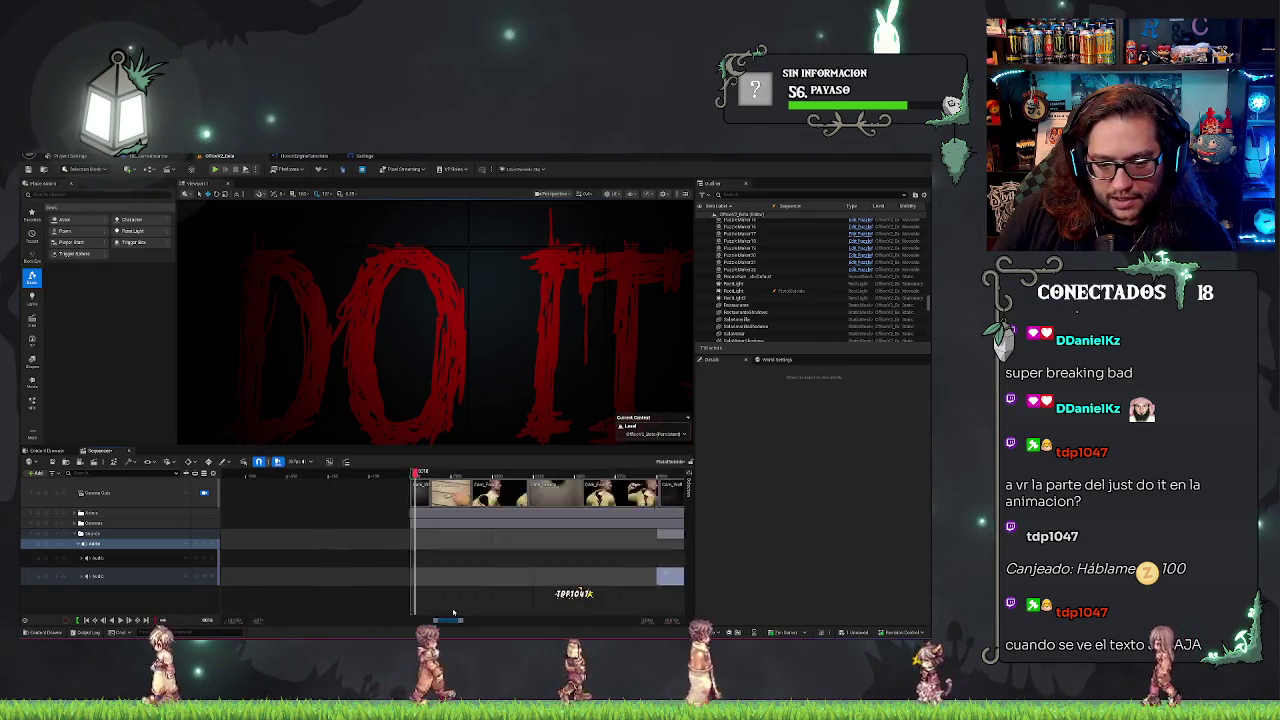
scroll(372, 589, down, 2)
click(232, 474)
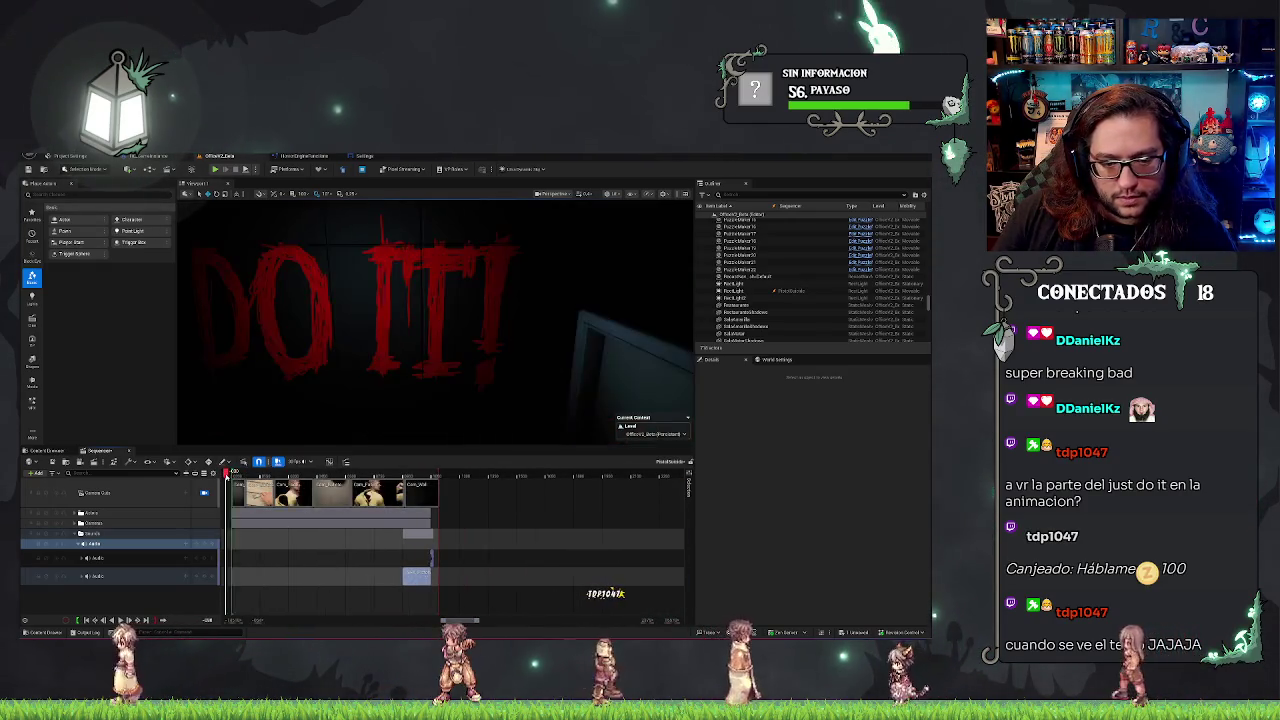
key(space)
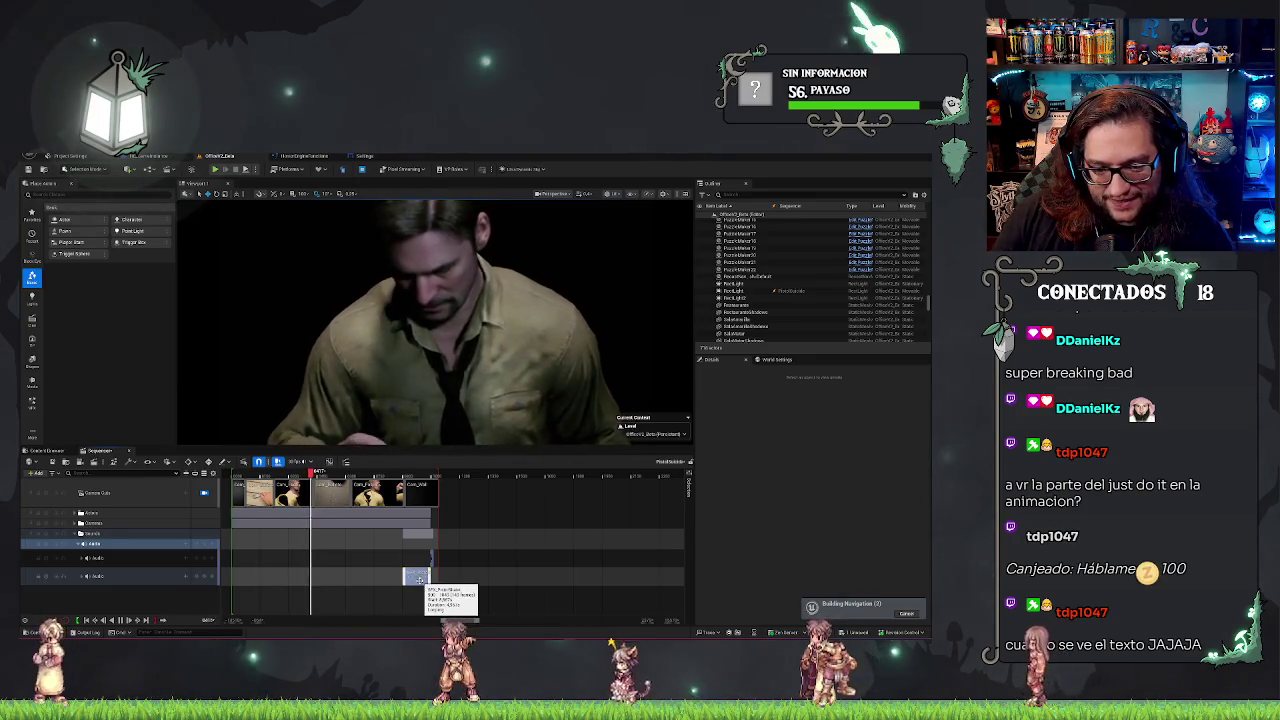
scroll(418, 578, up, 3)
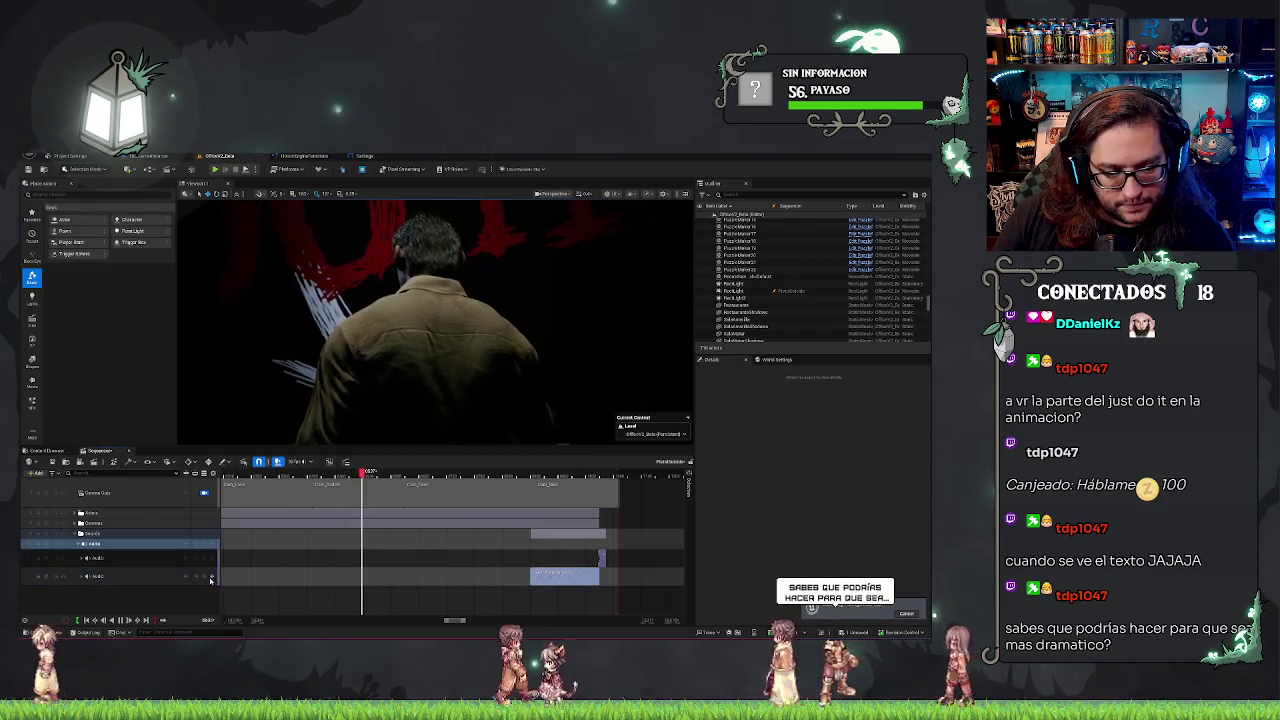
click(205, 578)
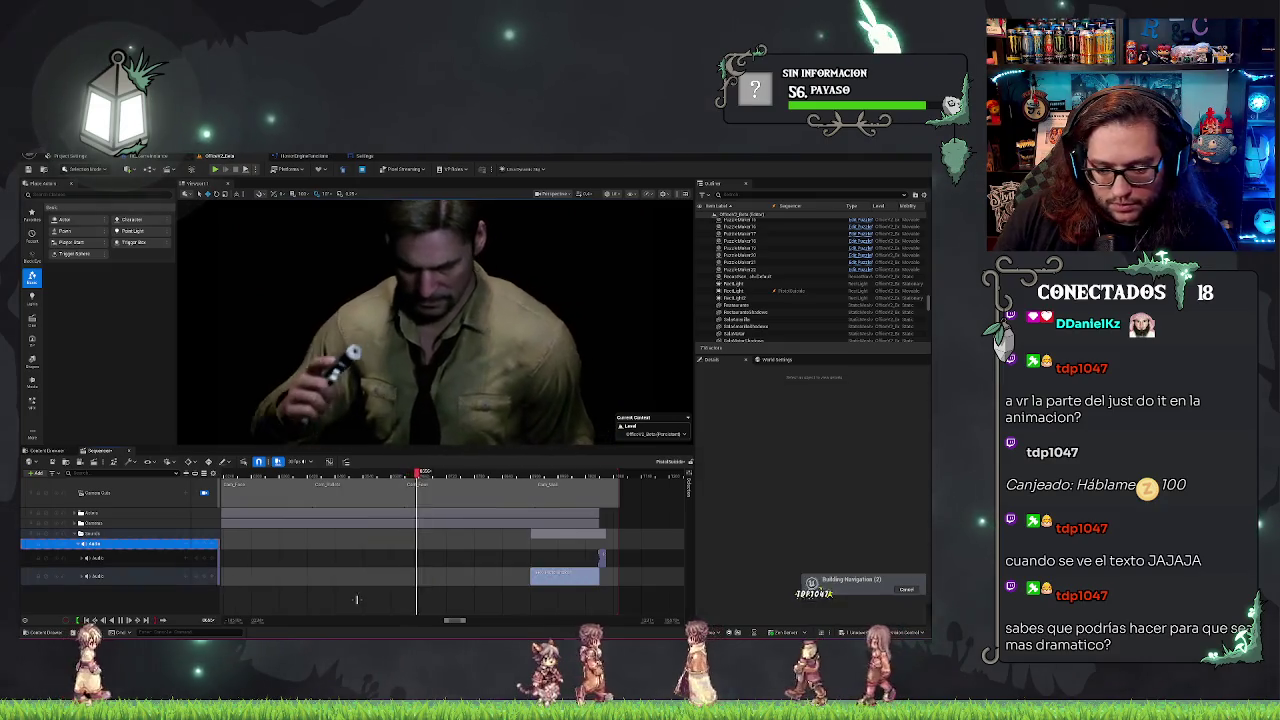
Undo the accidental keys and close the sound picker after searching 'pl' without adding a sound.
key(ctrl+z)
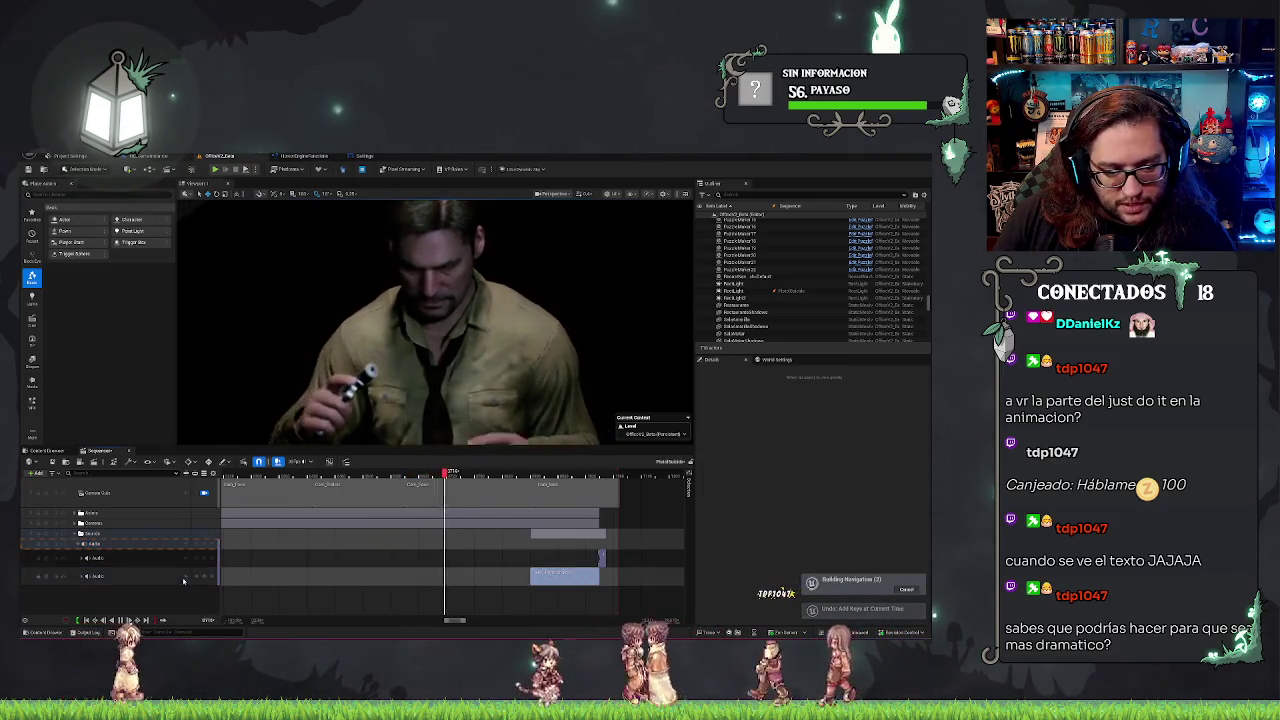
click(185, 578)
text(pl)
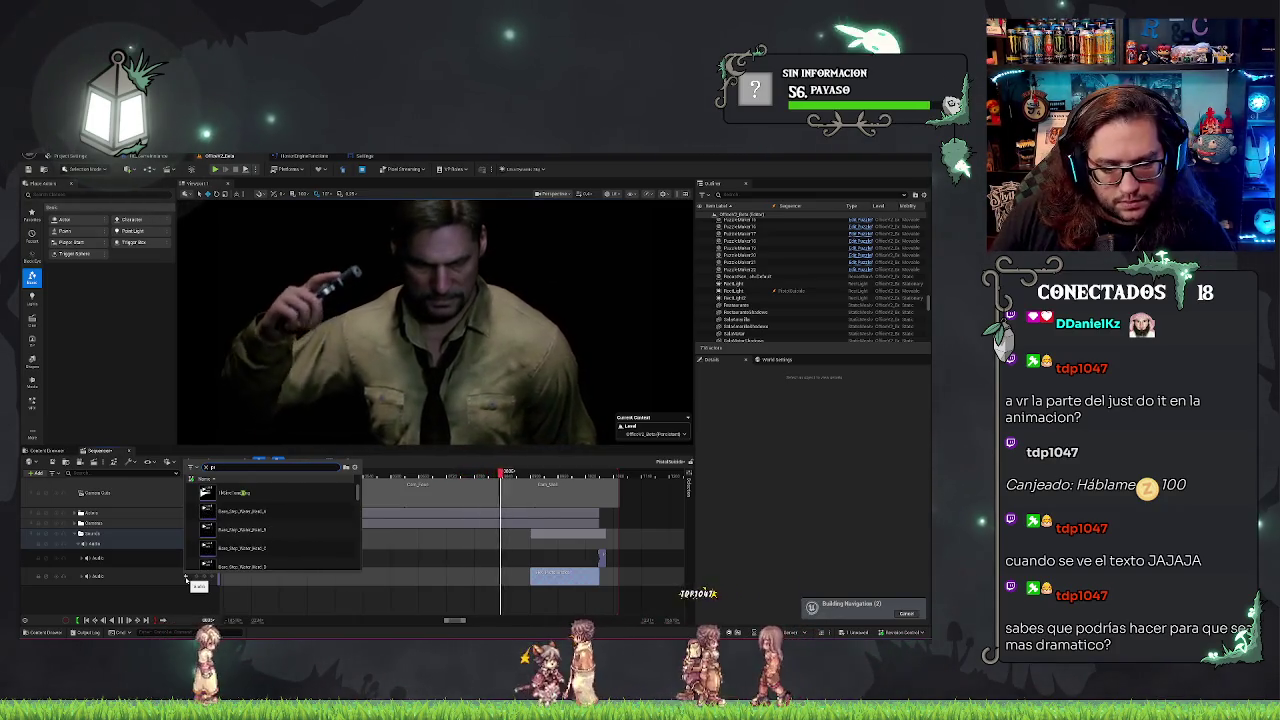
click(88, 580)
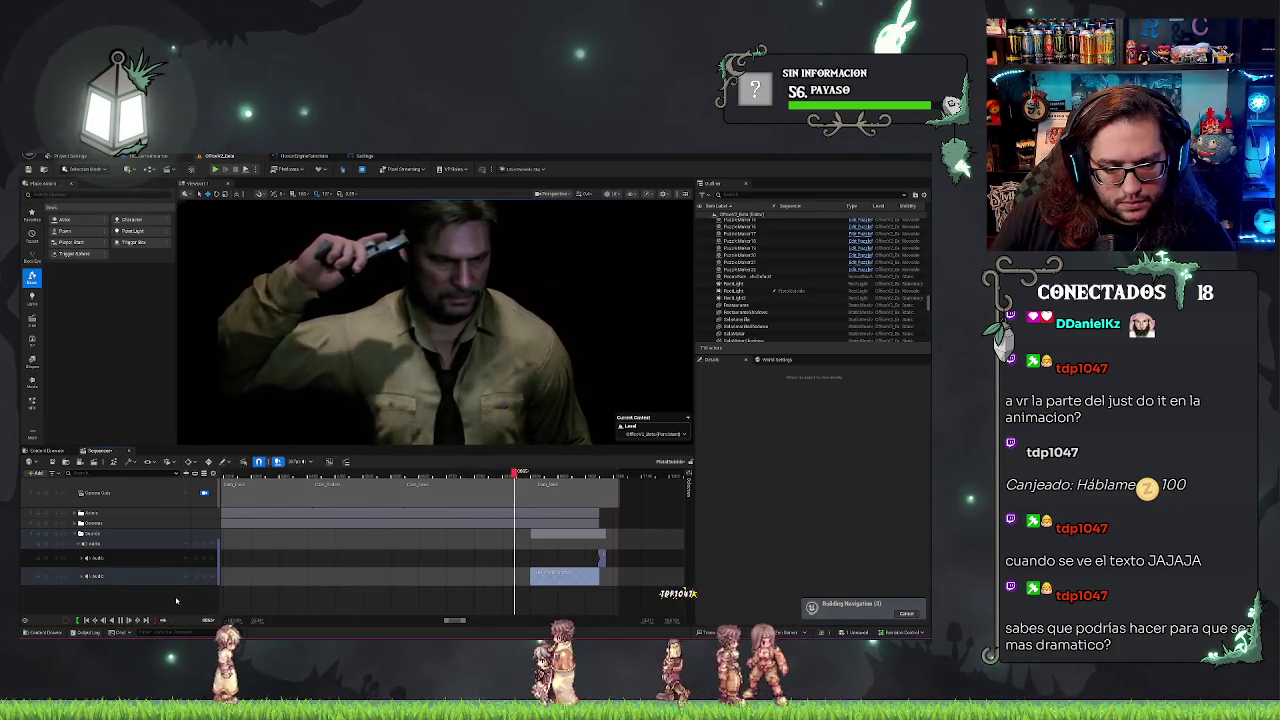
click(85, 577)
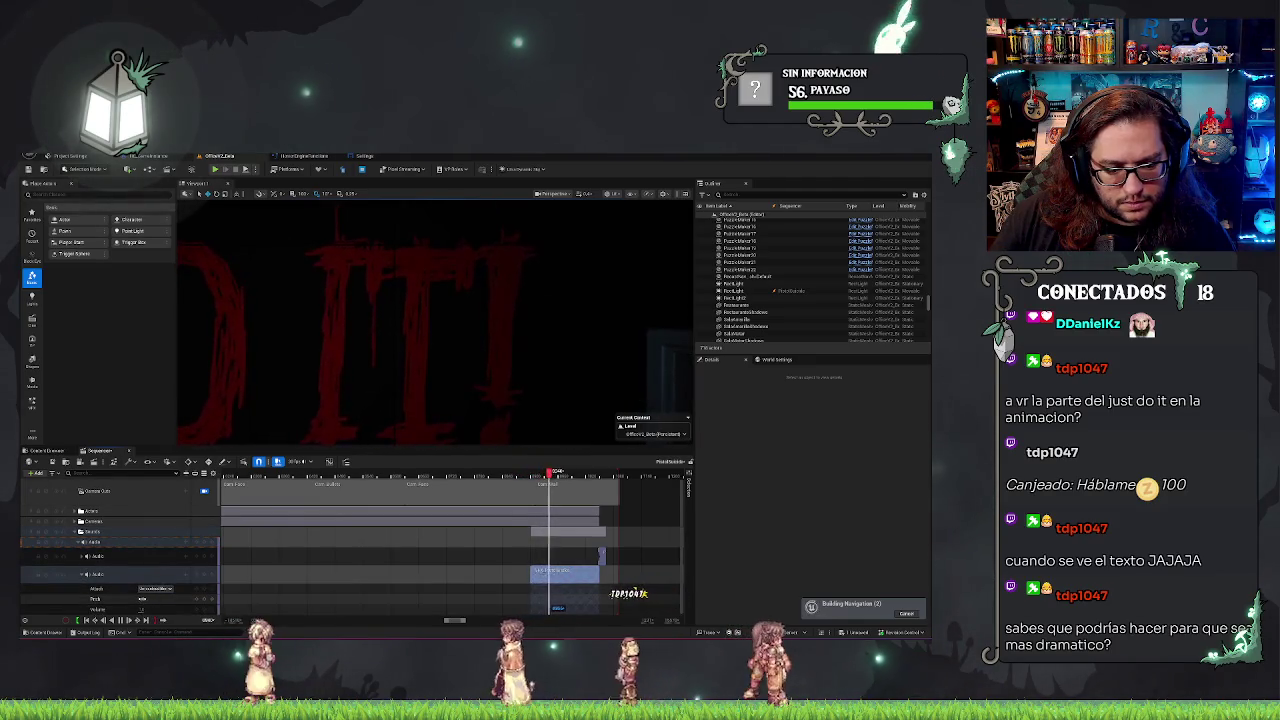
Edit the lower audio track sound's pitch, then replay the red DO IT title reveal.
click(164, 597)
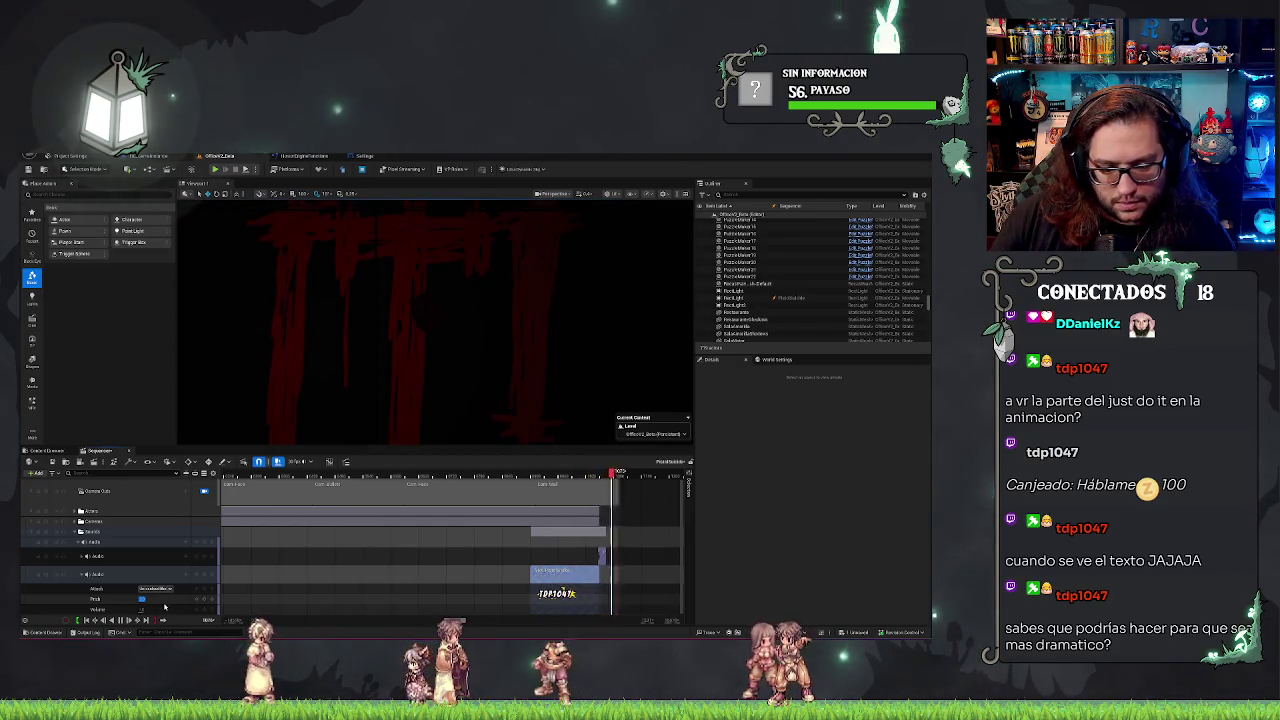
click(567, 476)
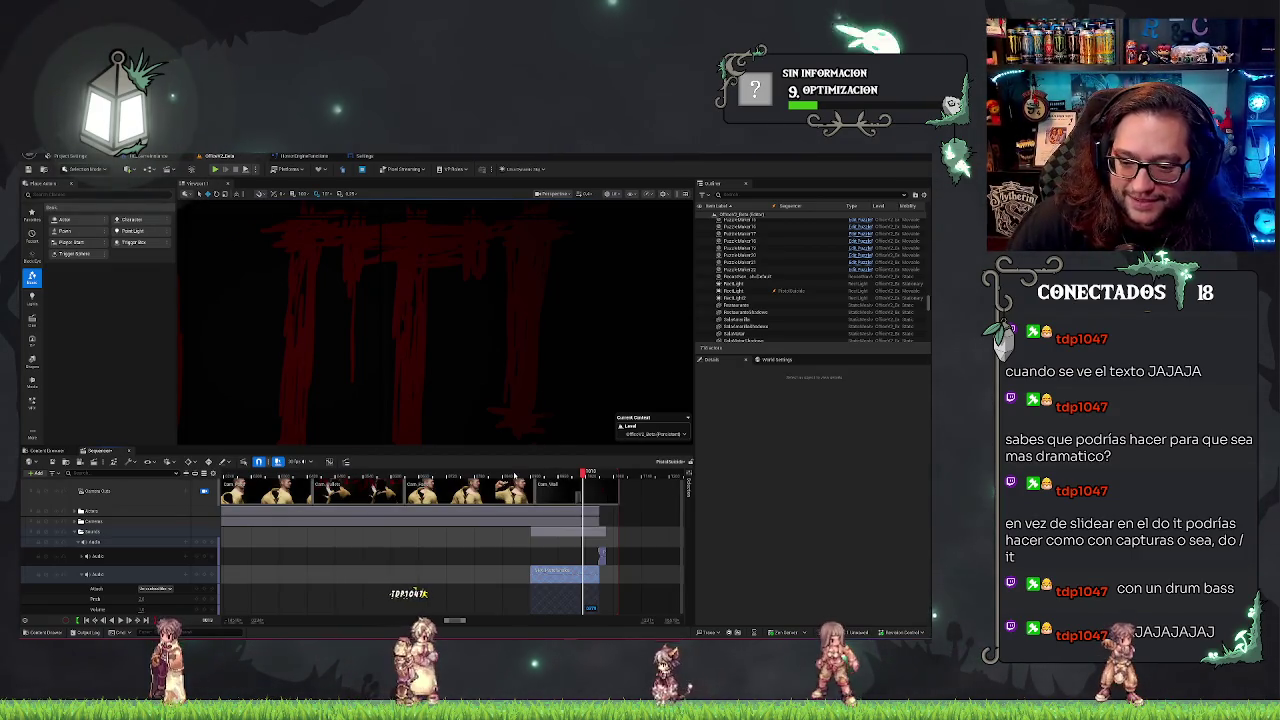
click(514, 477)
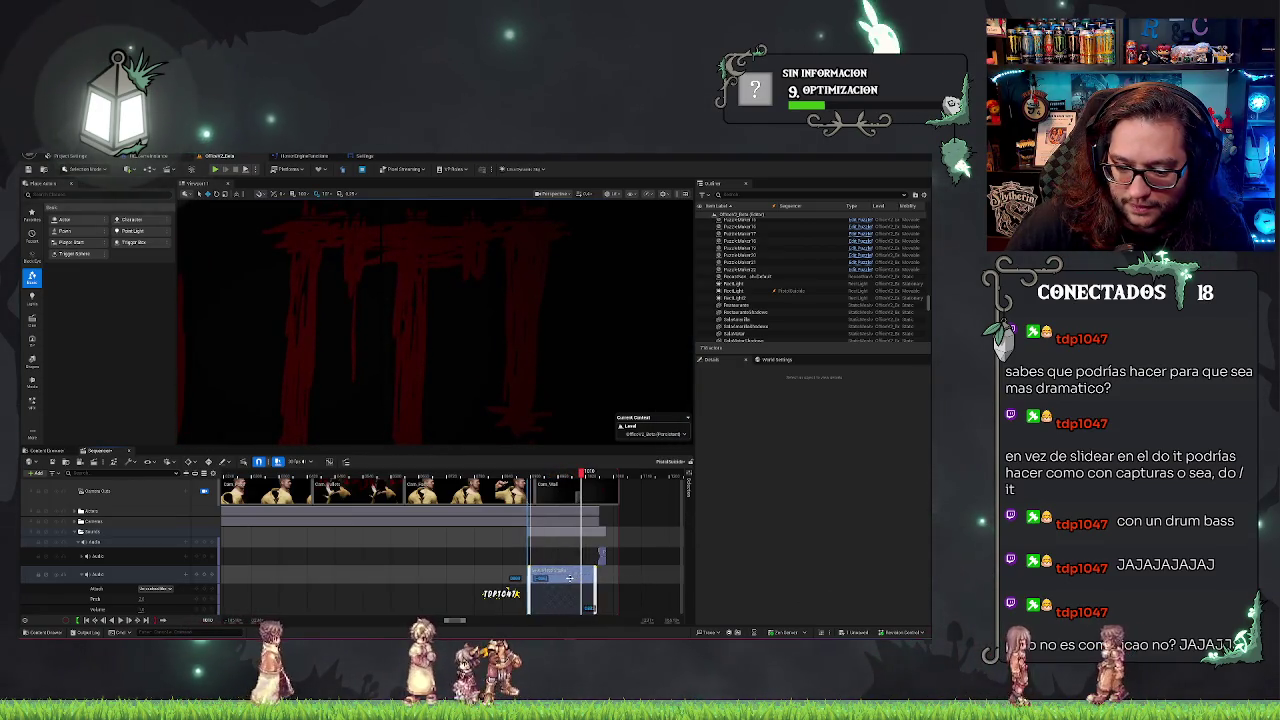
click(517, 593)
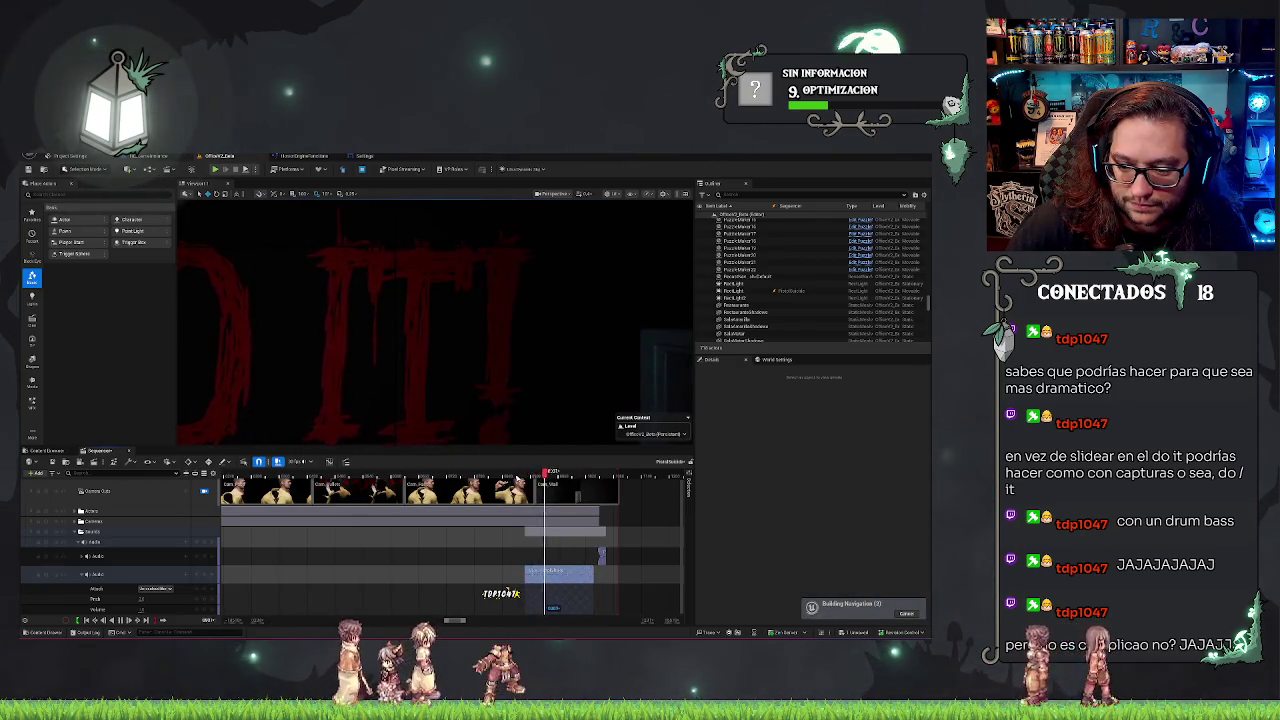
click(509, 593)
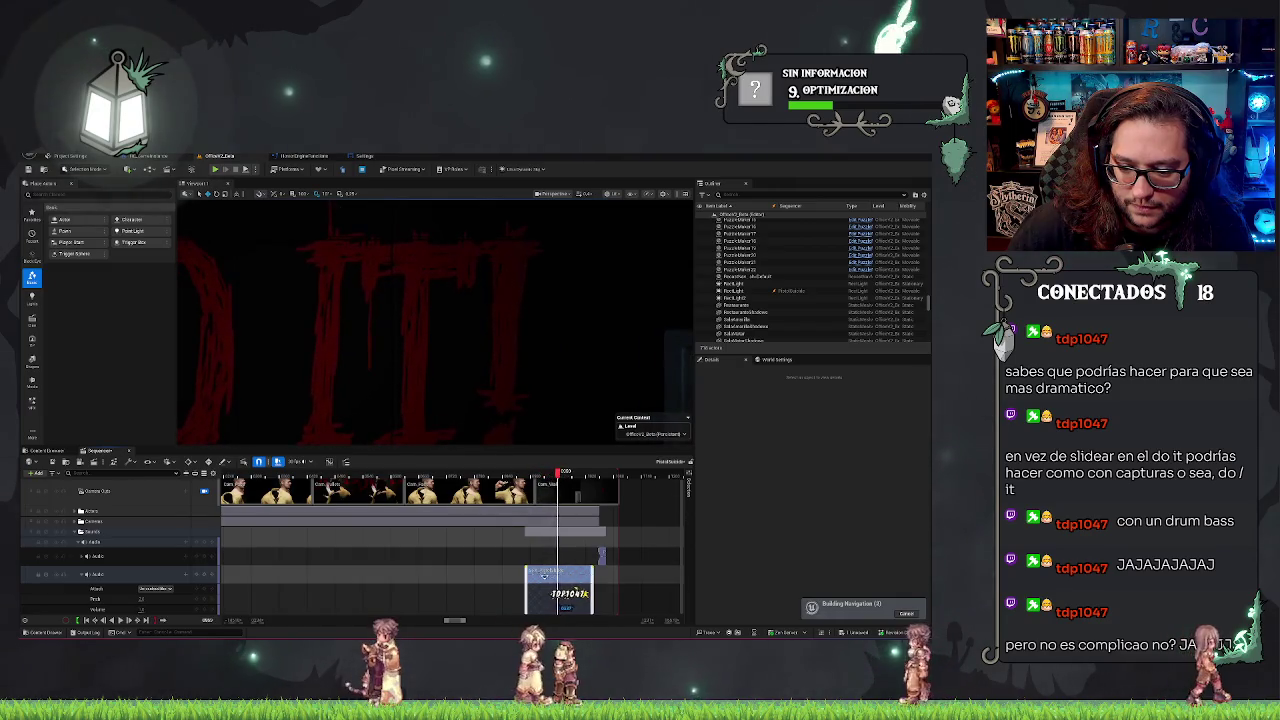
click(518, 593)
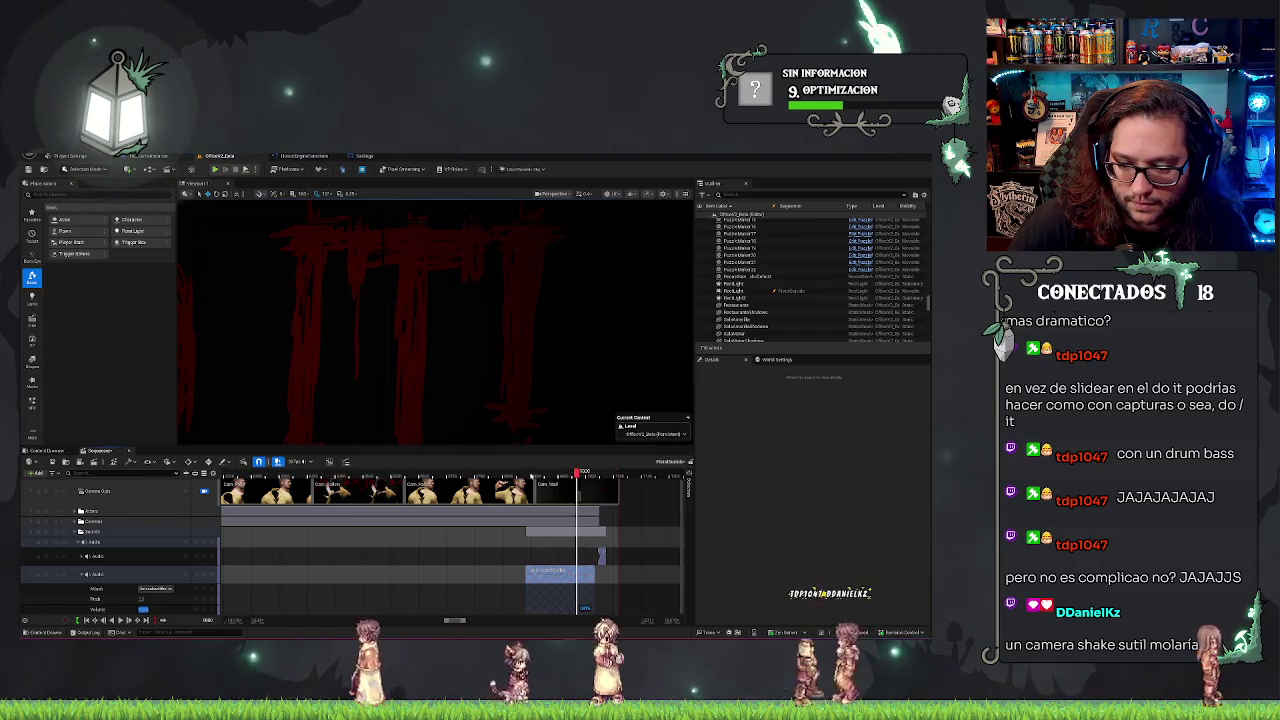
click(534, 471)
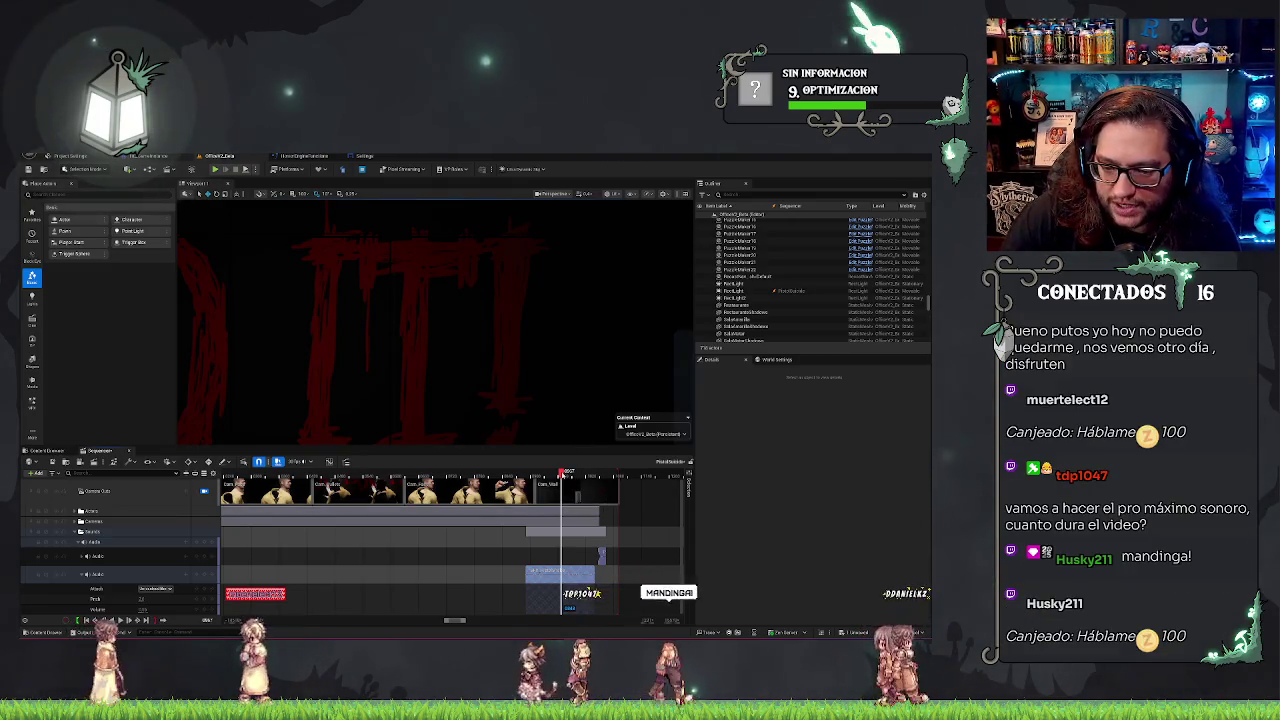
key(space)
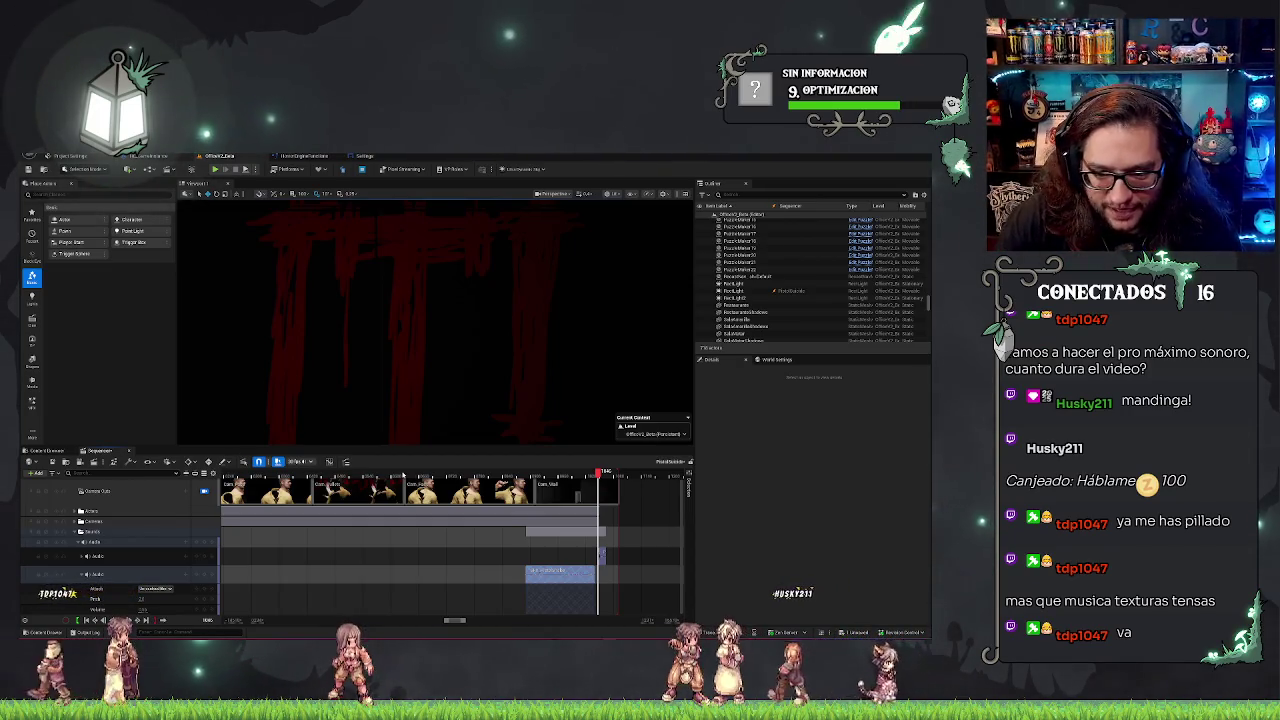
click(391, 471)
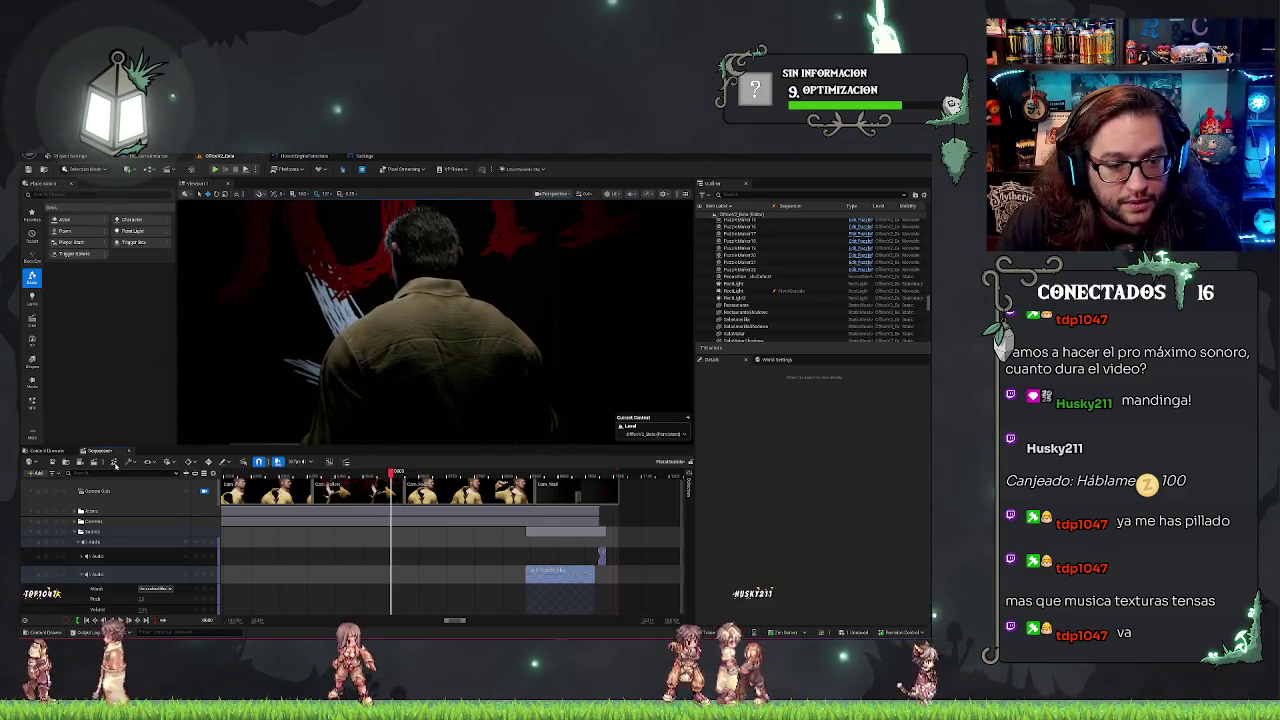
Search HorrorEngine for 'reload' and drop the second reload sound onto the upper audio track.
click(47, 451)
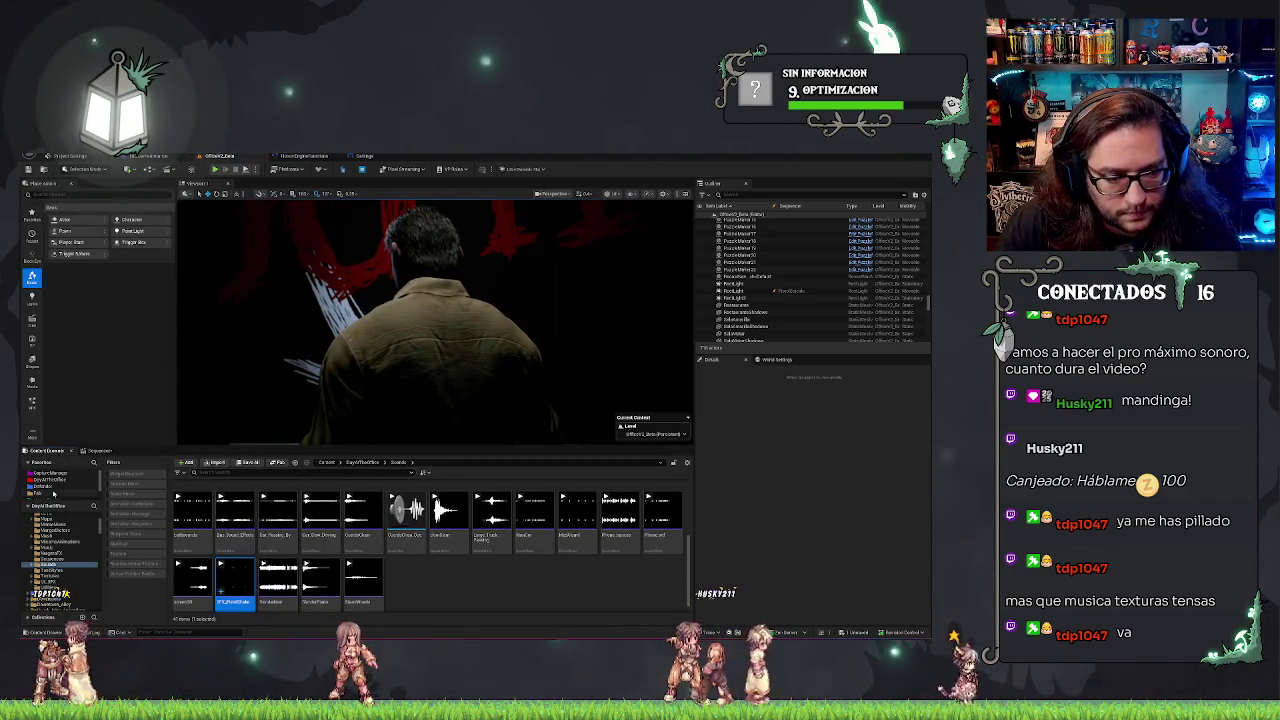
click(54, 490)
text(a)
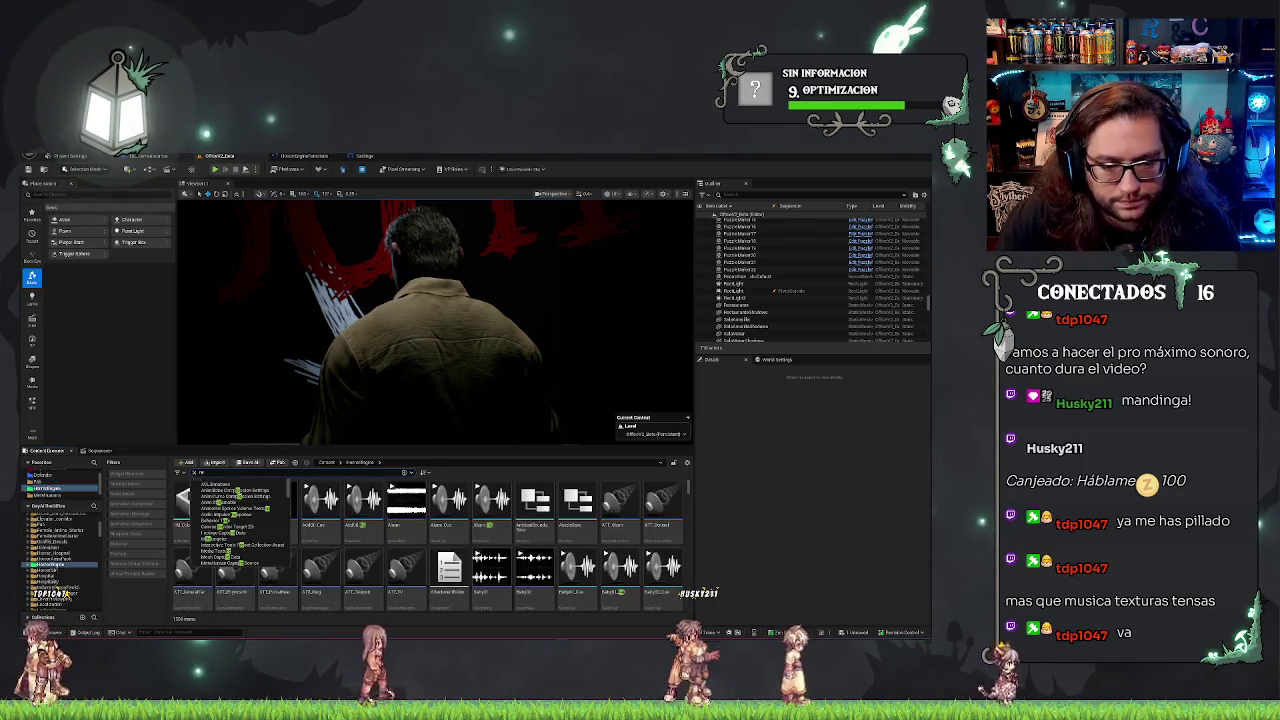
key(Return)
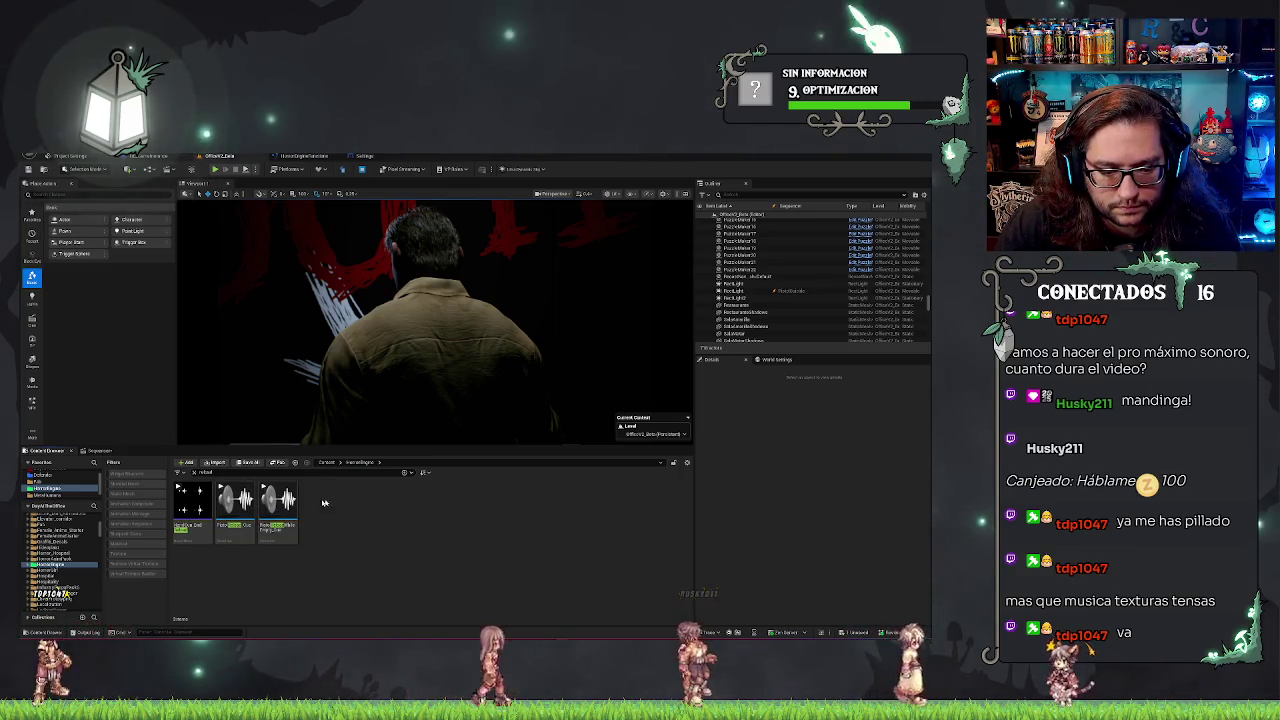
click(235, 505)
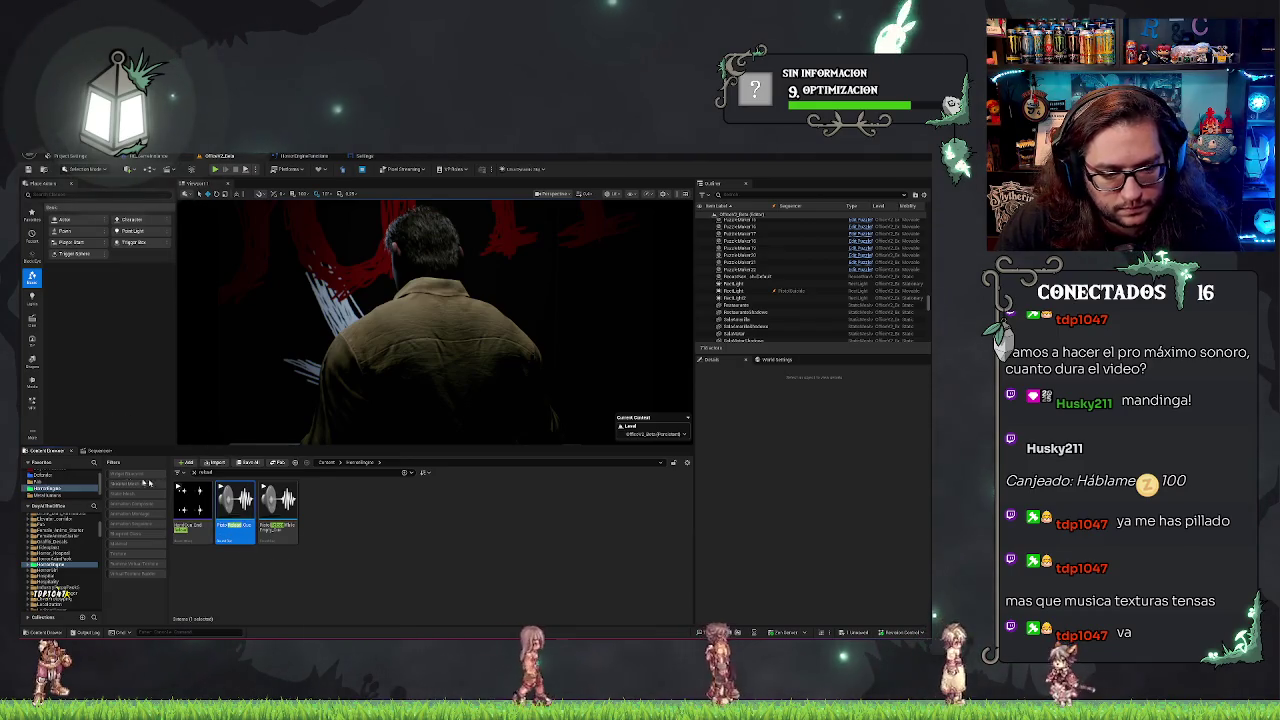
mouse_move(235, 505)
mouse_down()
mouse_move(103, 451)
mouse_move(60, 585)
mouse_move(157, 591)
mouse_move(126, 556)
mouse_up()
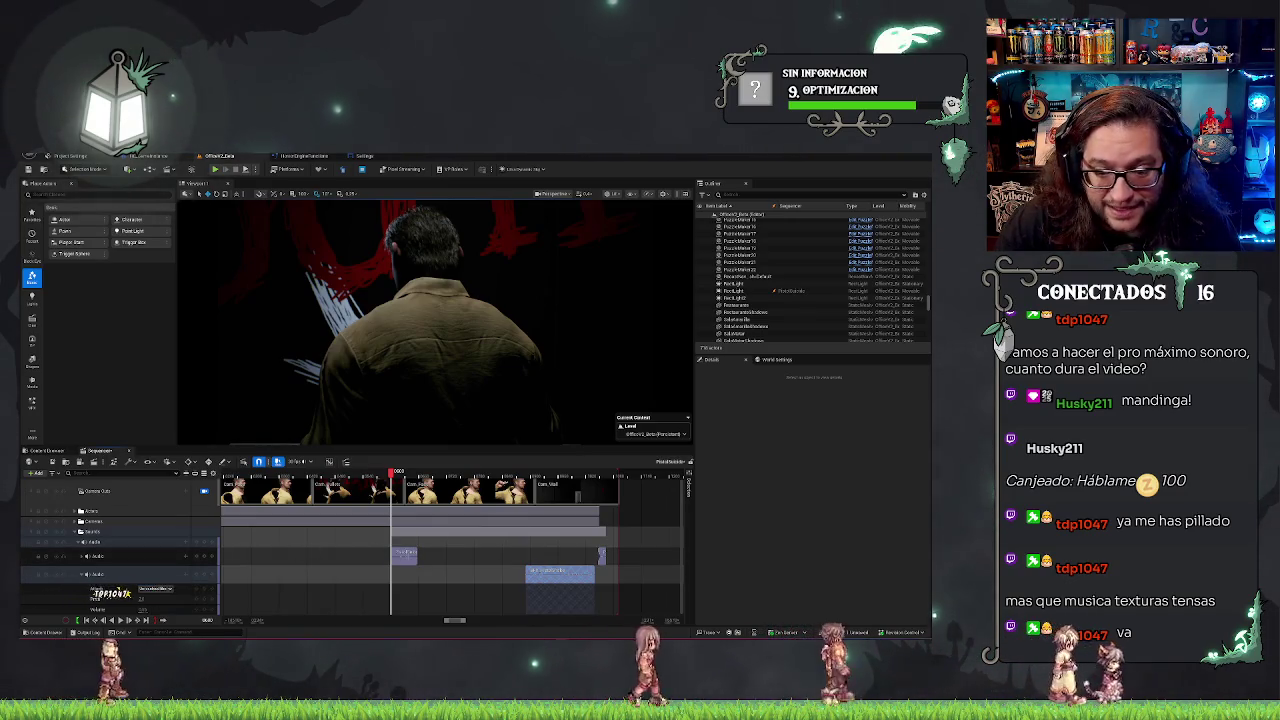
Slide the reload clip earlier on the upper audio track and scrub back to check its sync.
click(82, 576)
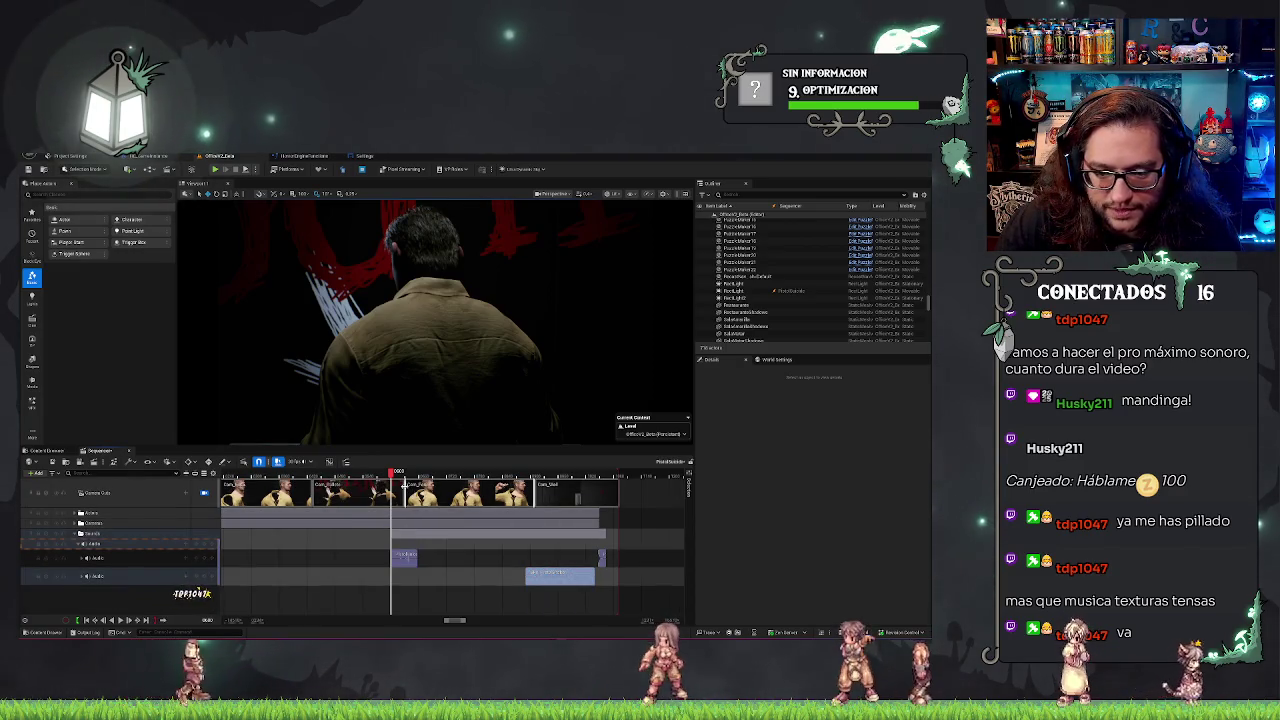
click(267, 472)
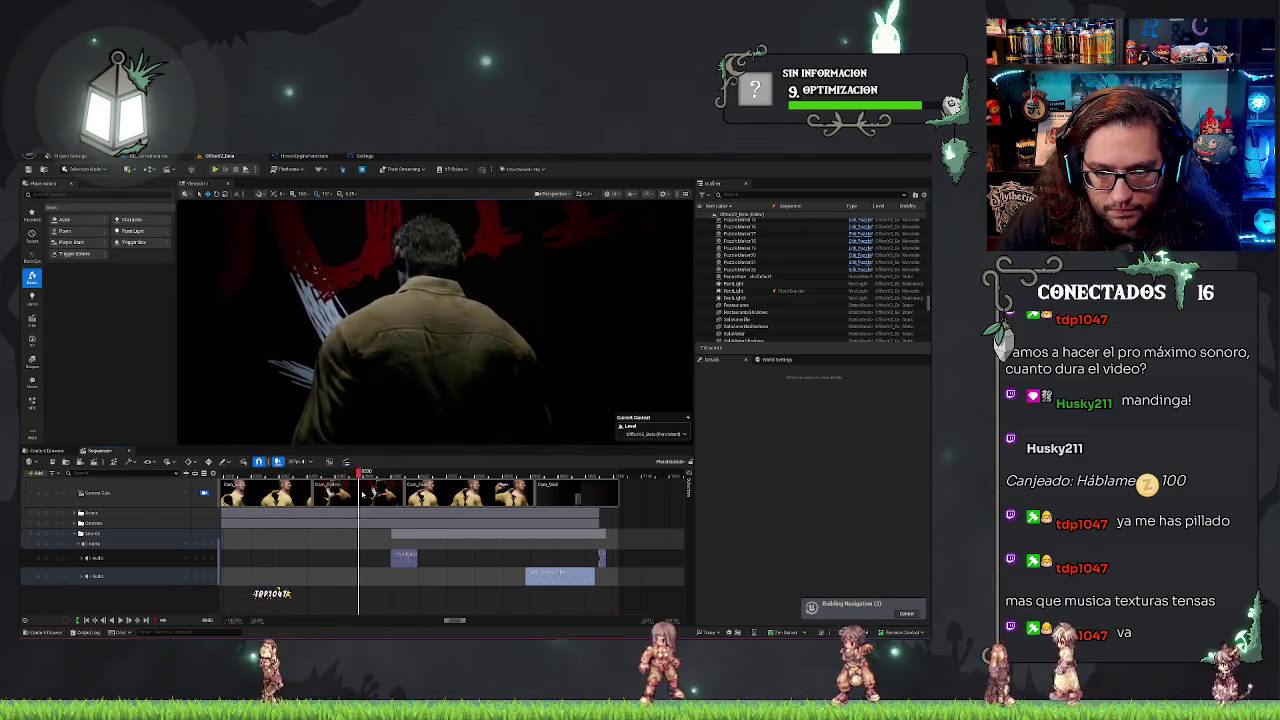
drag(381, 563, 347, 560)
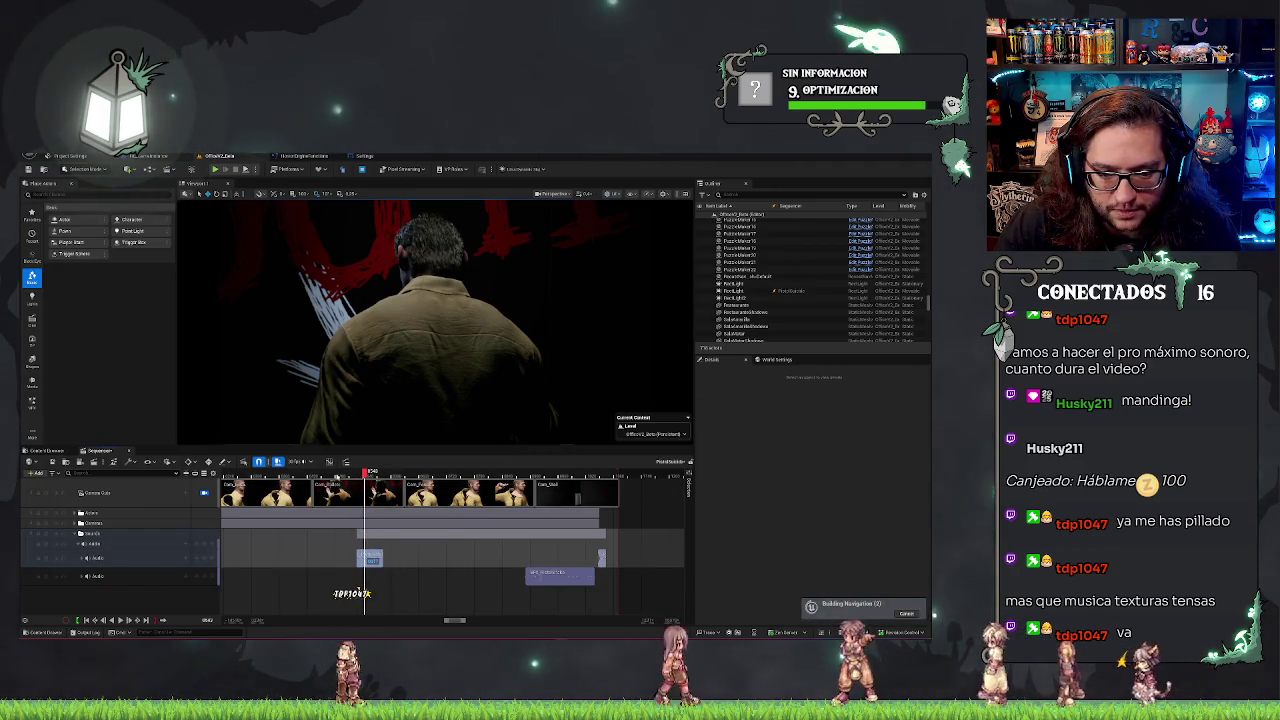
click(357, 472)
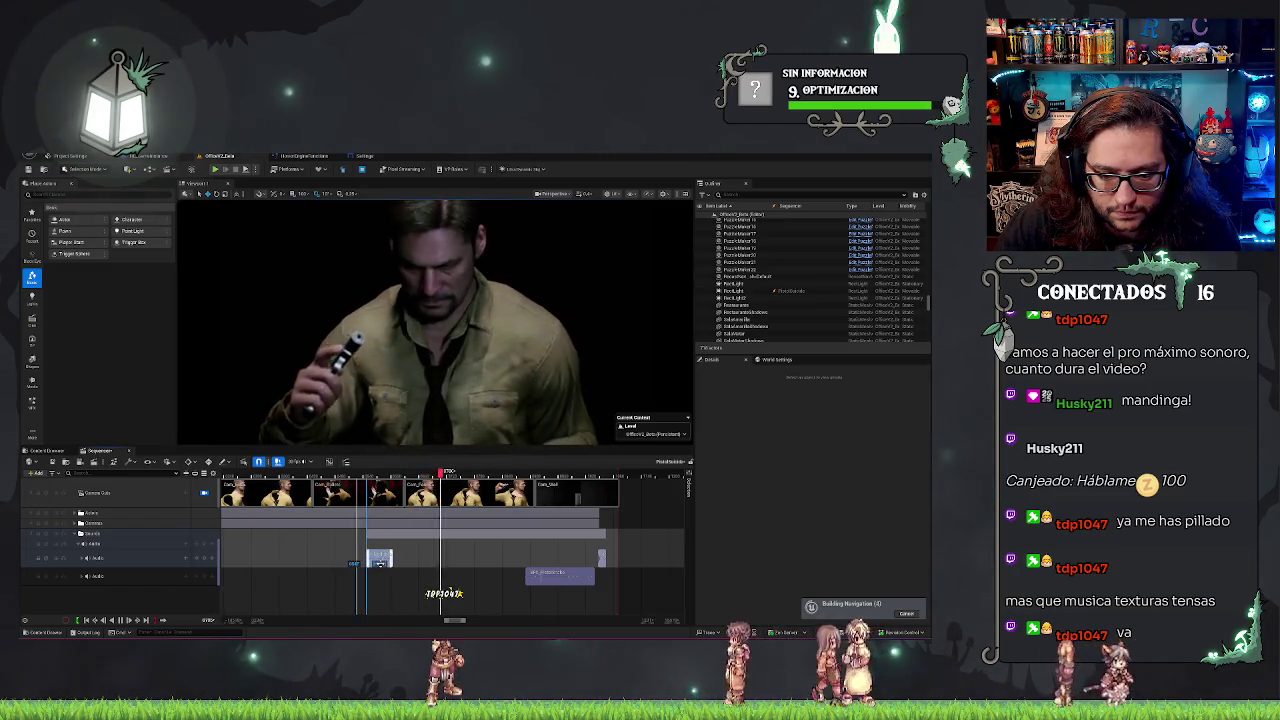
click(349, 472)
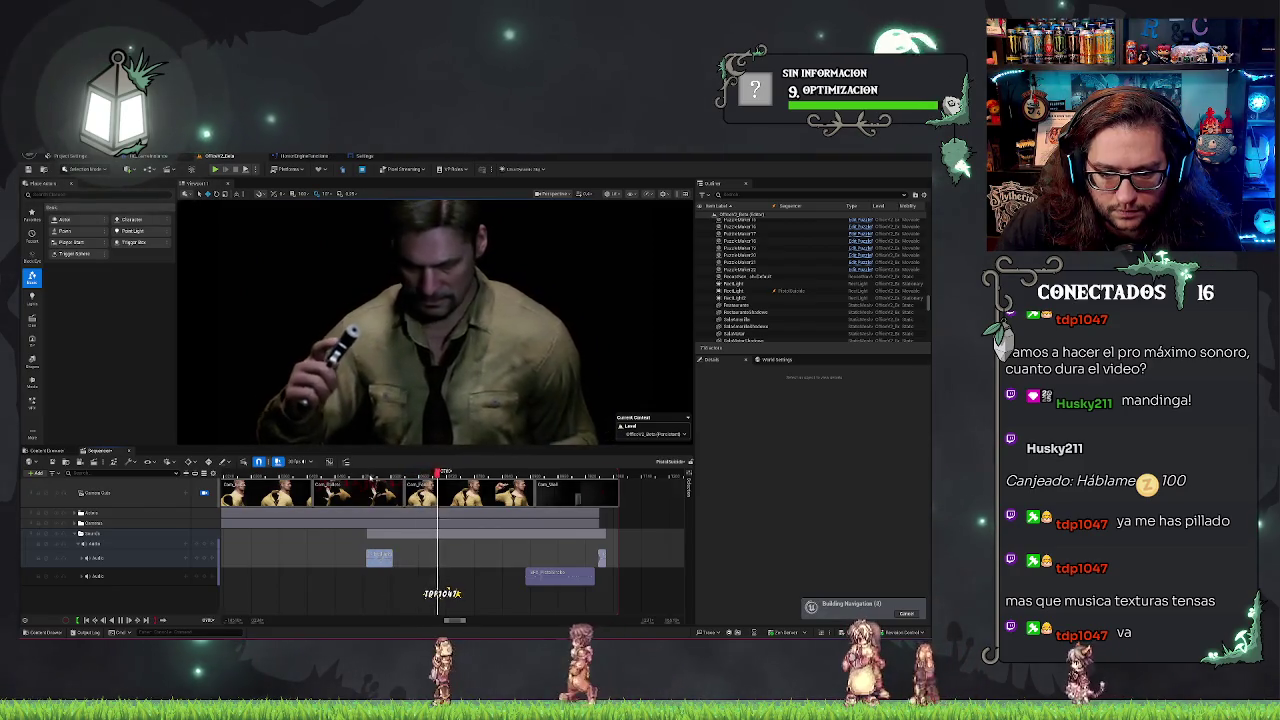
click(369, 472)
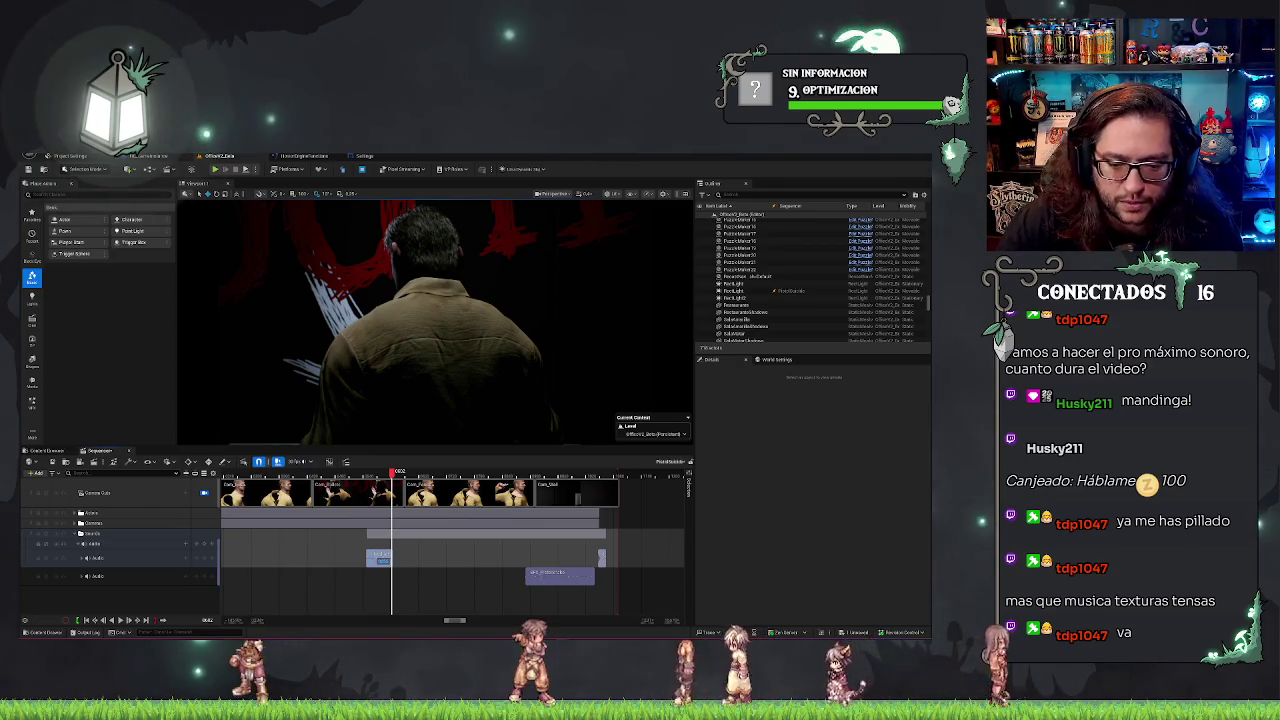
Undo the reload sound drop and attach the lower audio track to the Pistol.
key(ctrl+z)
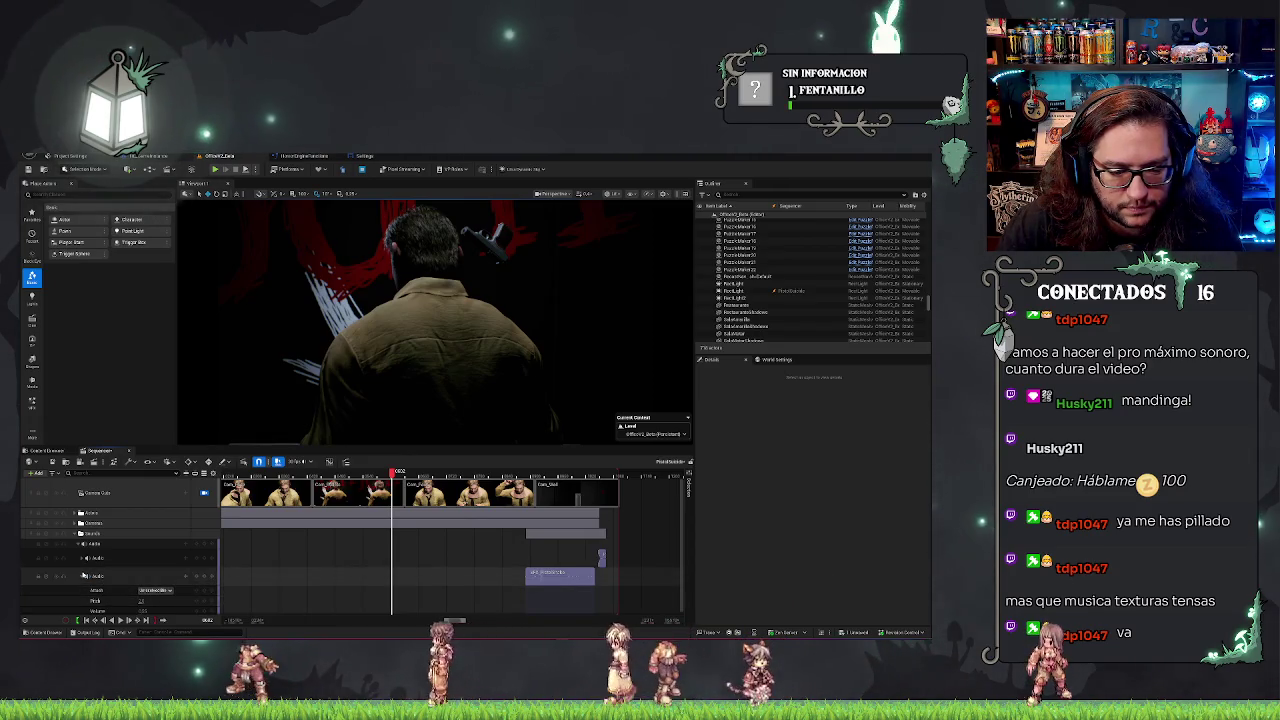
click(165, 591)
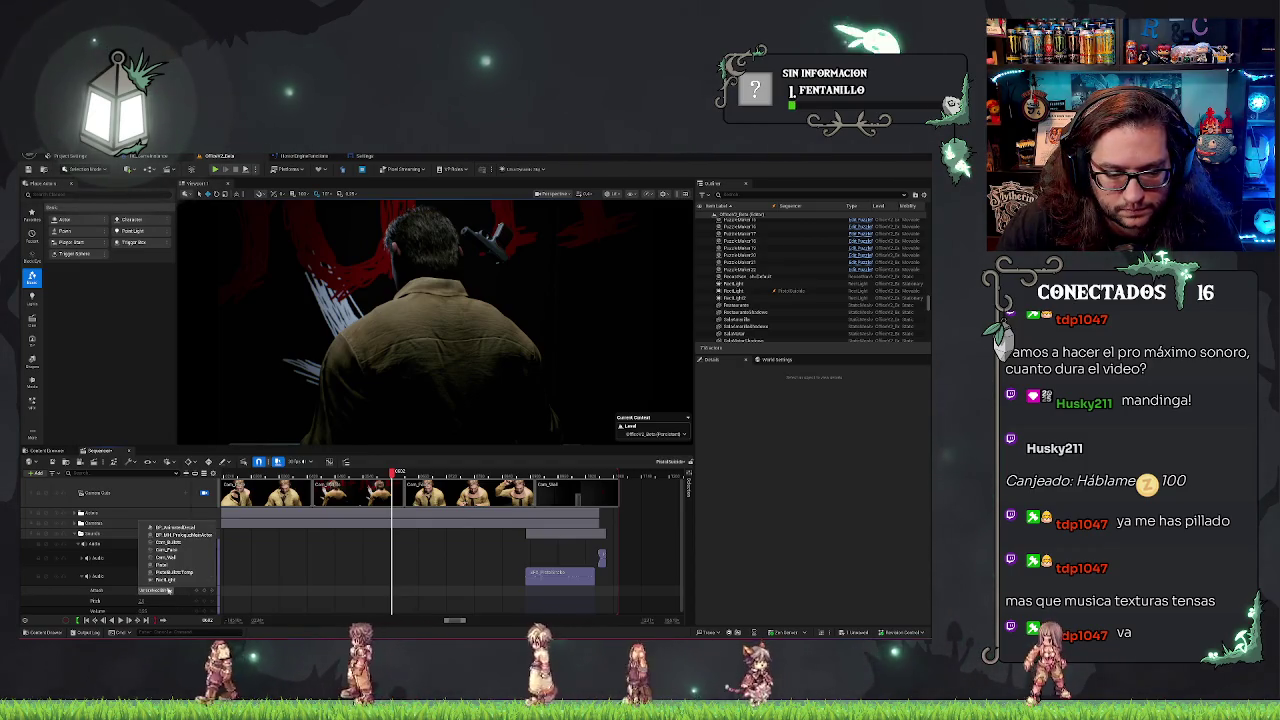
click(160, 564)
click(83, 576)
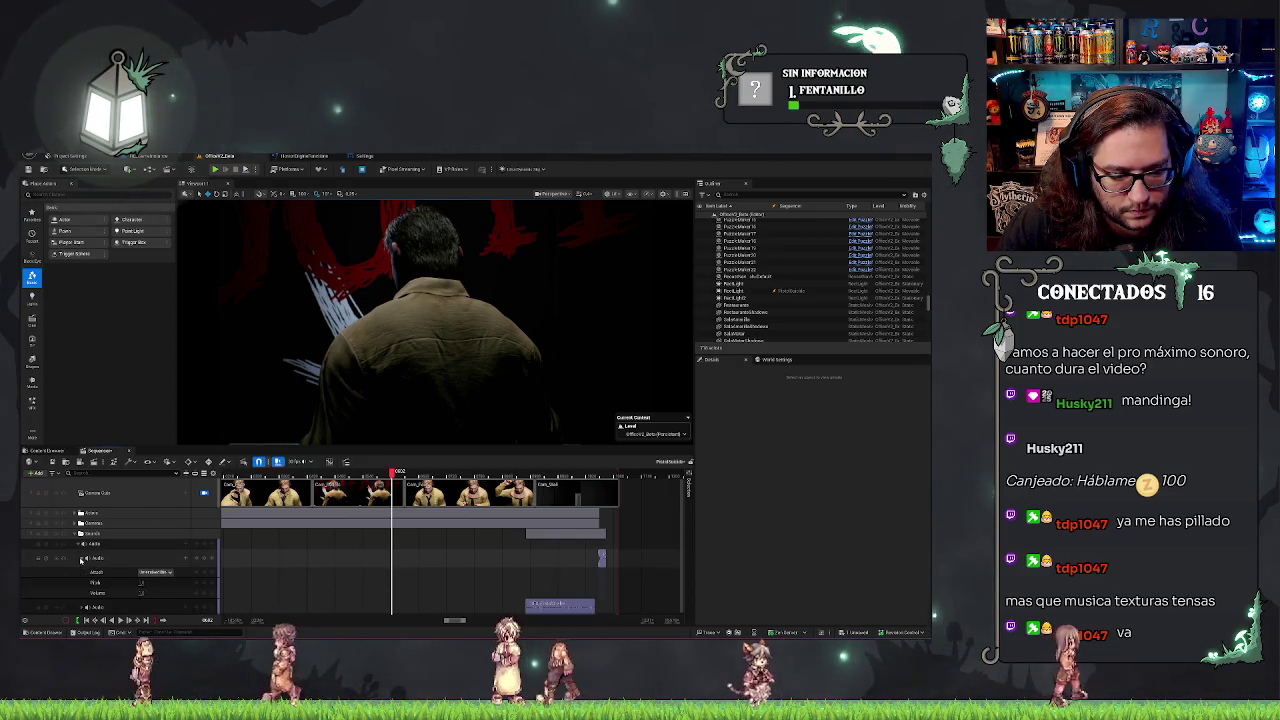
Attach the upper audio track to the Pistol and return to the filtered reload sounds.
click(82, 558)
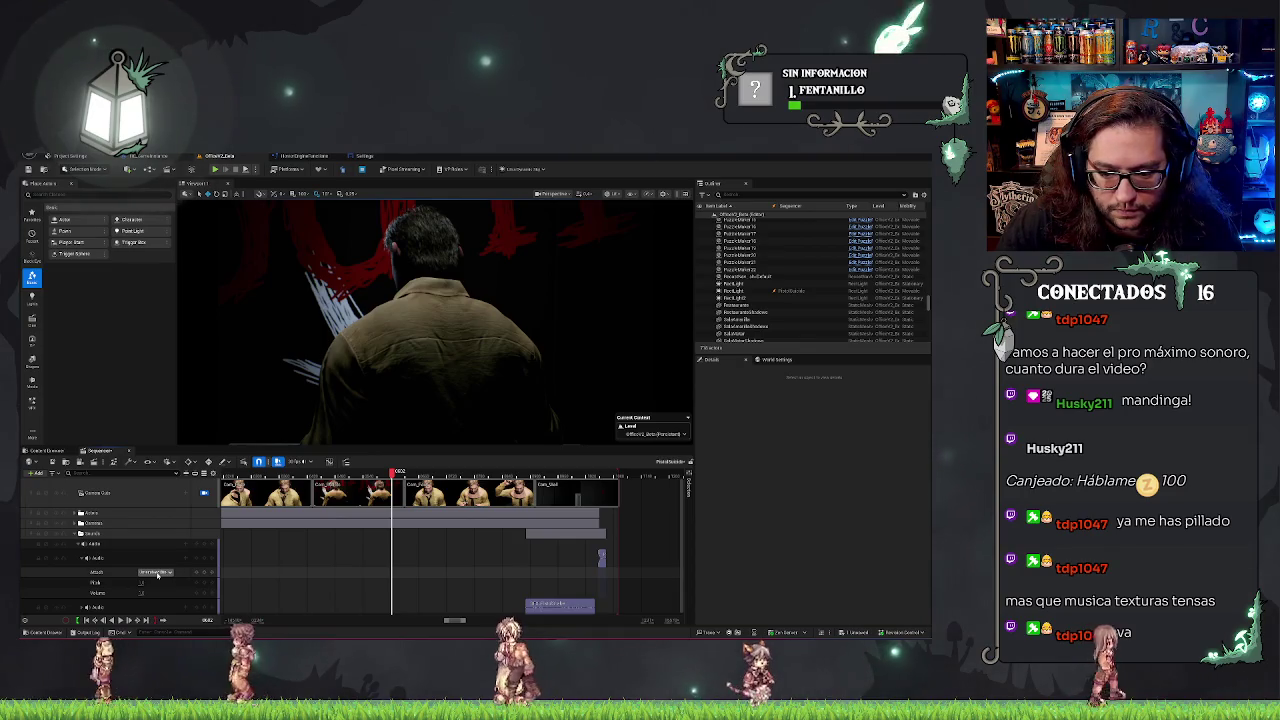
click(157, 573)
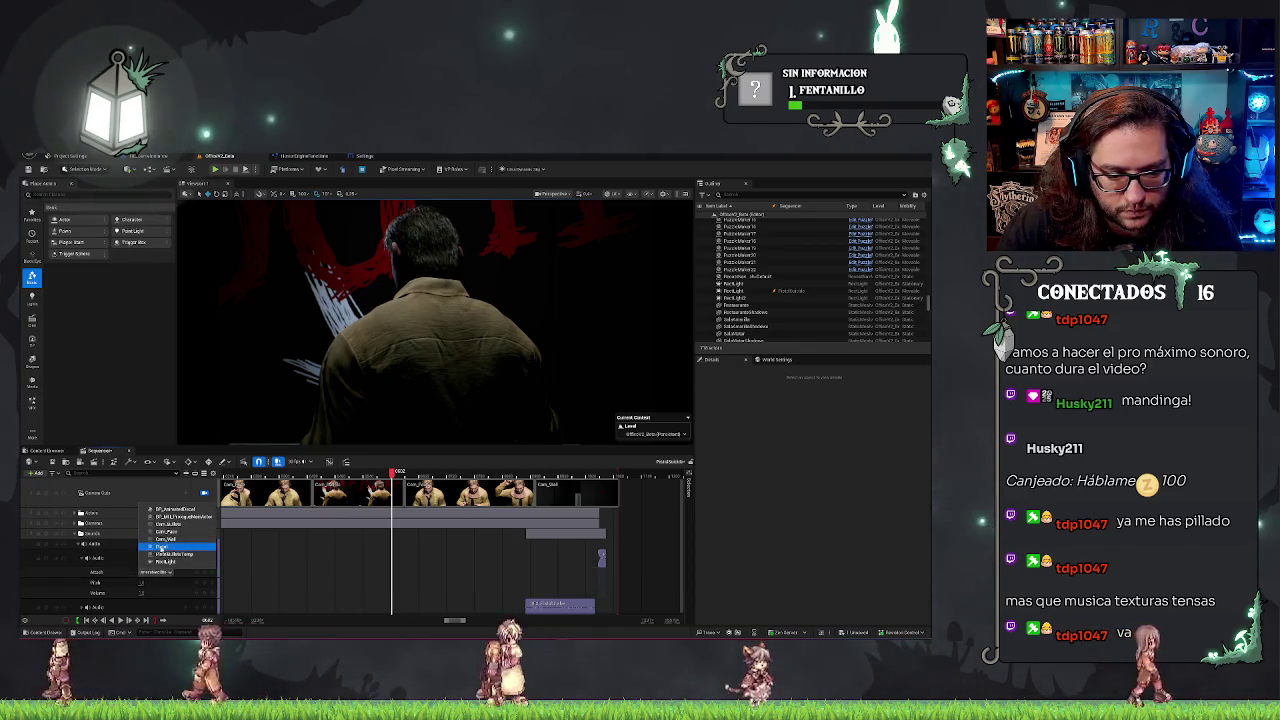
click(162, 546)
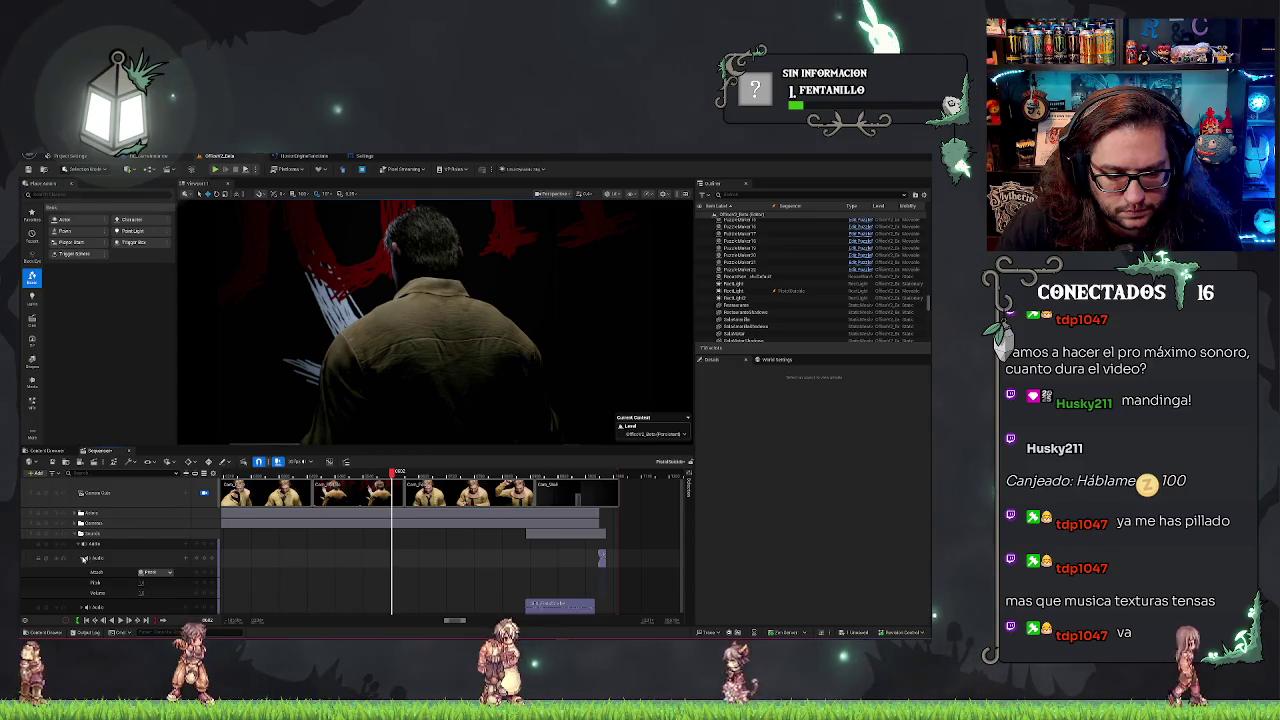
click(83, 558)
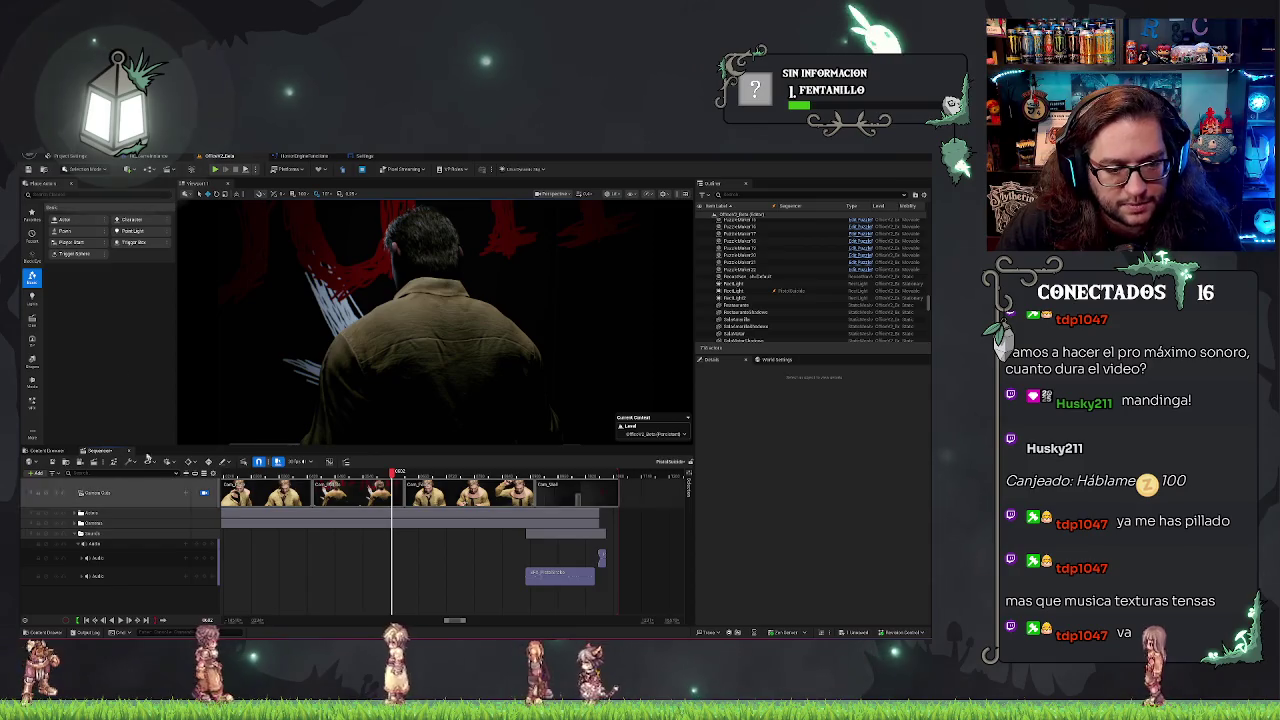
click(45, 450)
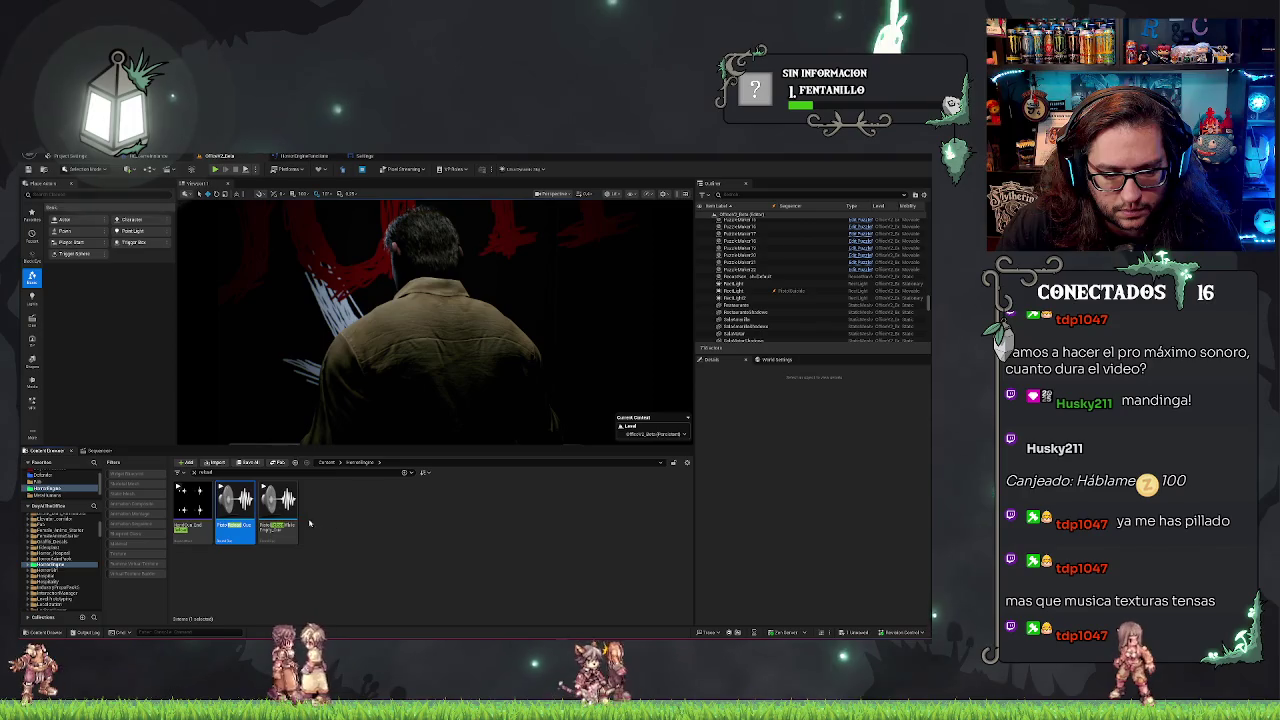
Drop the second reload sound into the sequence and play back to hear it.
mouse_move(245, 527)
mouse_move(245, 527)
mouse_down()
mouse_move(278, 563)
mouse_move(95, 452)
mouse_move(97, 535)
mouse_up()
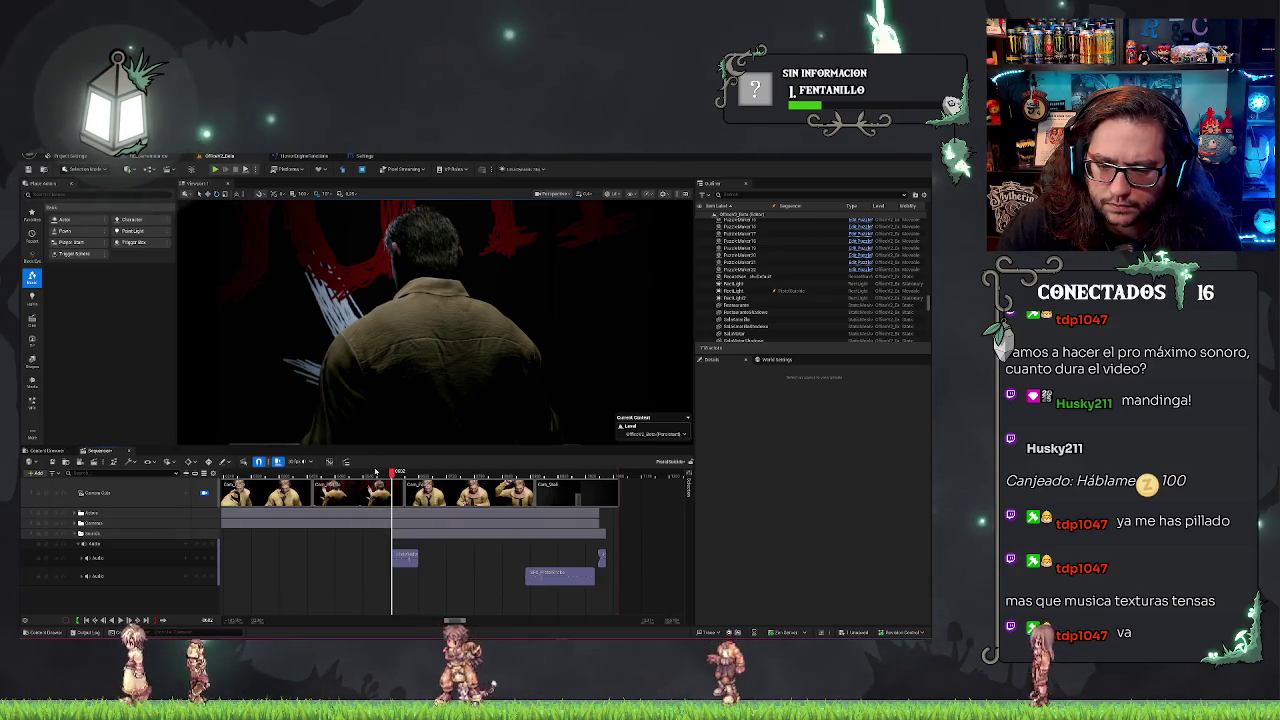
click(143, 621)
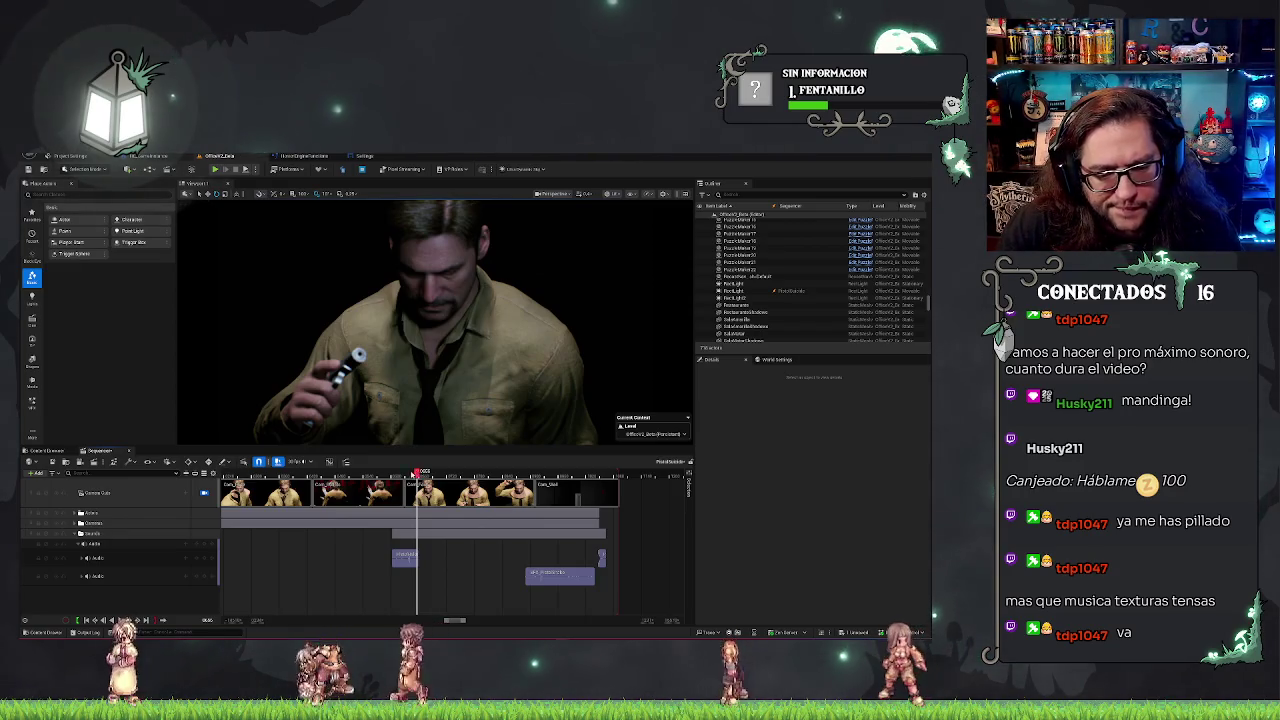
click(122, 621)
mouse_move(383, 472)
mouse_down()
mouse_move(295, 474)
mouse_move(350, 488)
mouse_move(362, 476)
mouse_move(334, 476)
mouse_up()
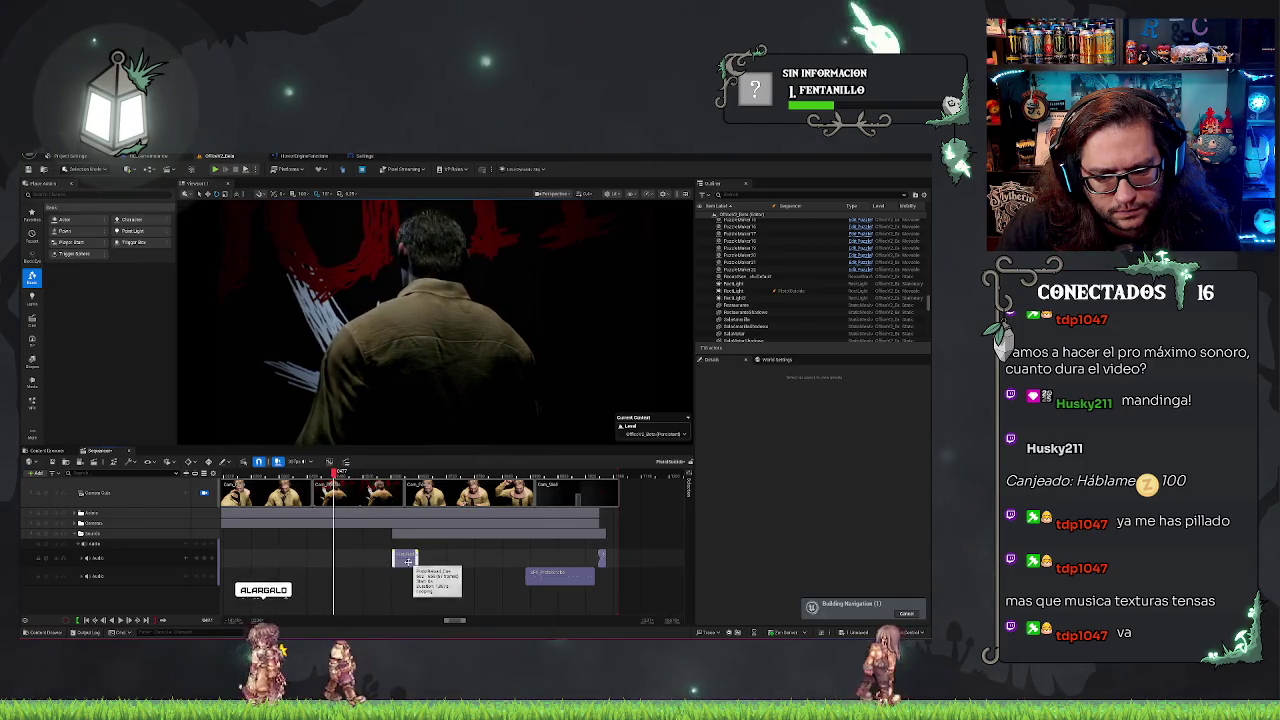
Delete the short clip, try adding a sound via the track's picker, then undo.
key(Delete)
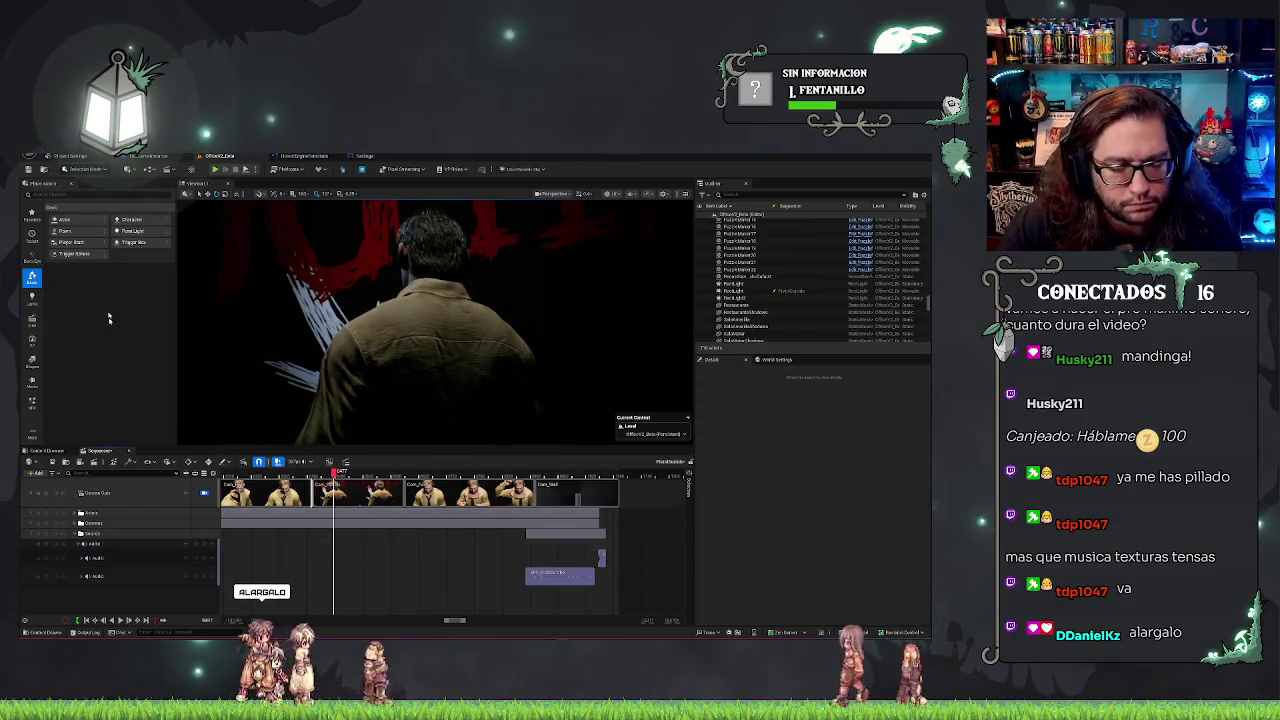
click(45, 451)
mouse_move(235, 505)
mouse_down()
mouse_move(96, 507)
mouse_move(100, 452)
mouse_move(111, 604)
mouse_up()
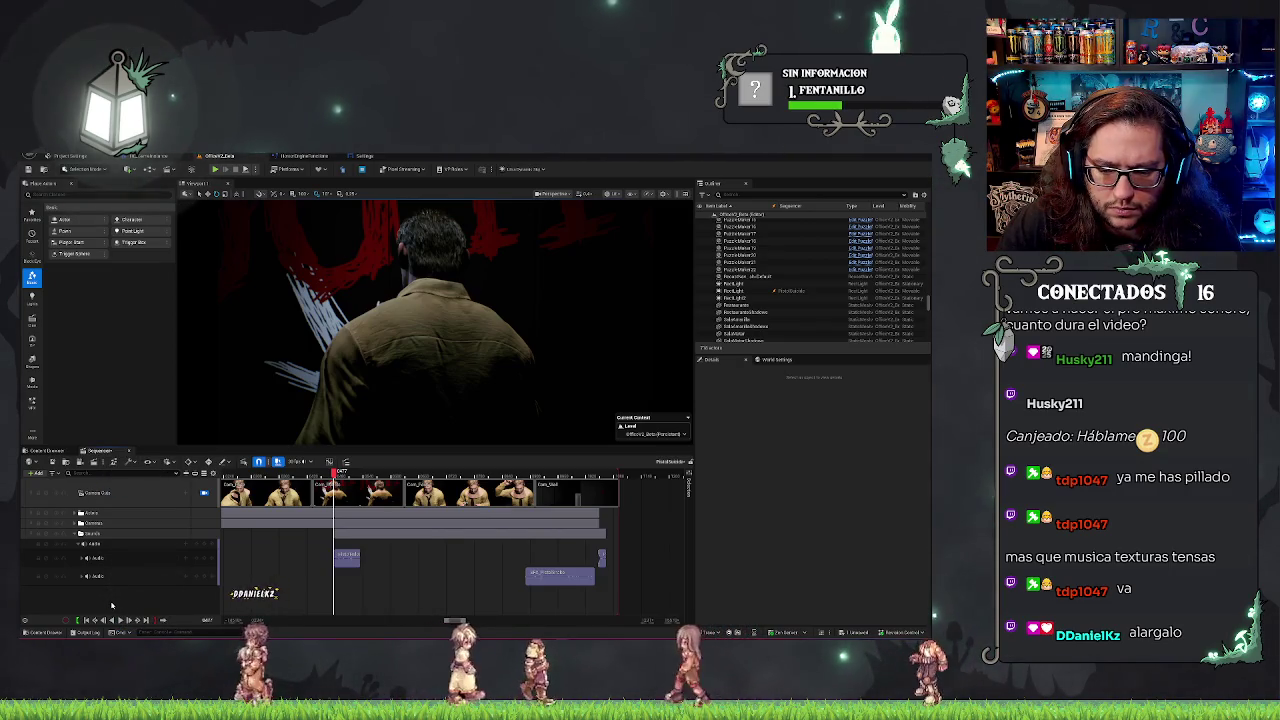
click(185, 545)
drag(200, 551, 338, 558)
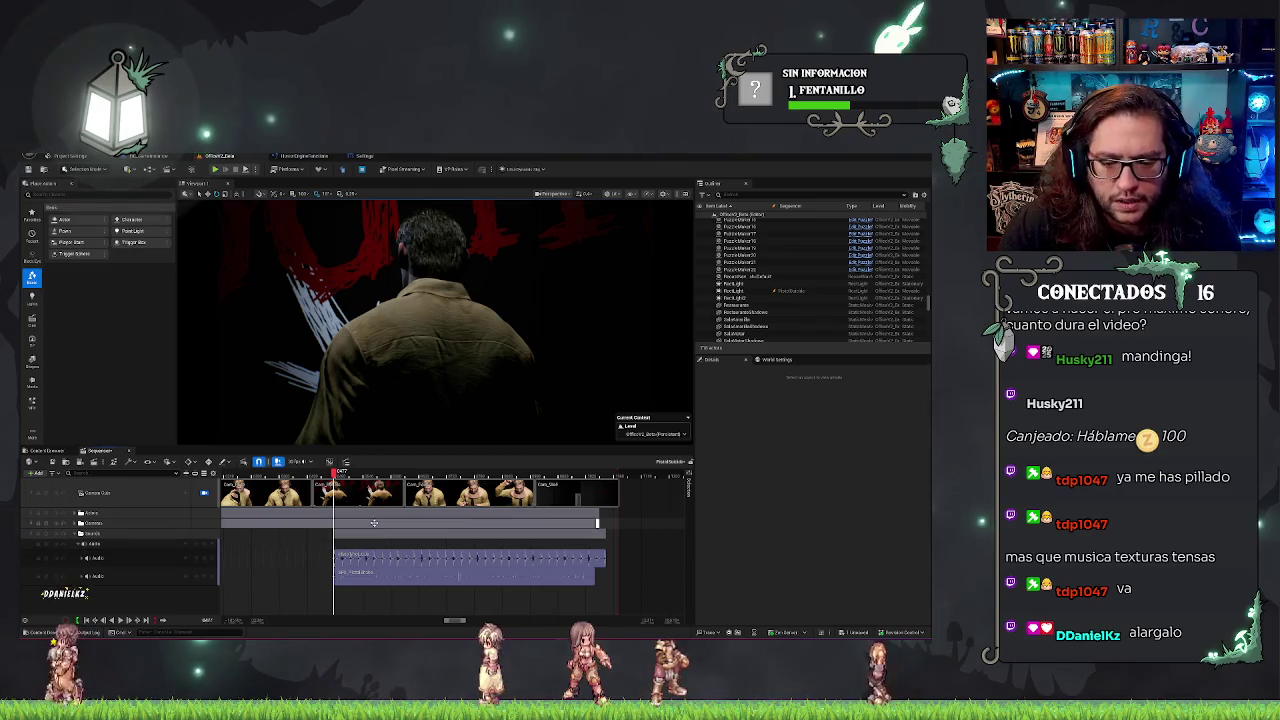
key(ctrl+z)
key(ctrl+z)
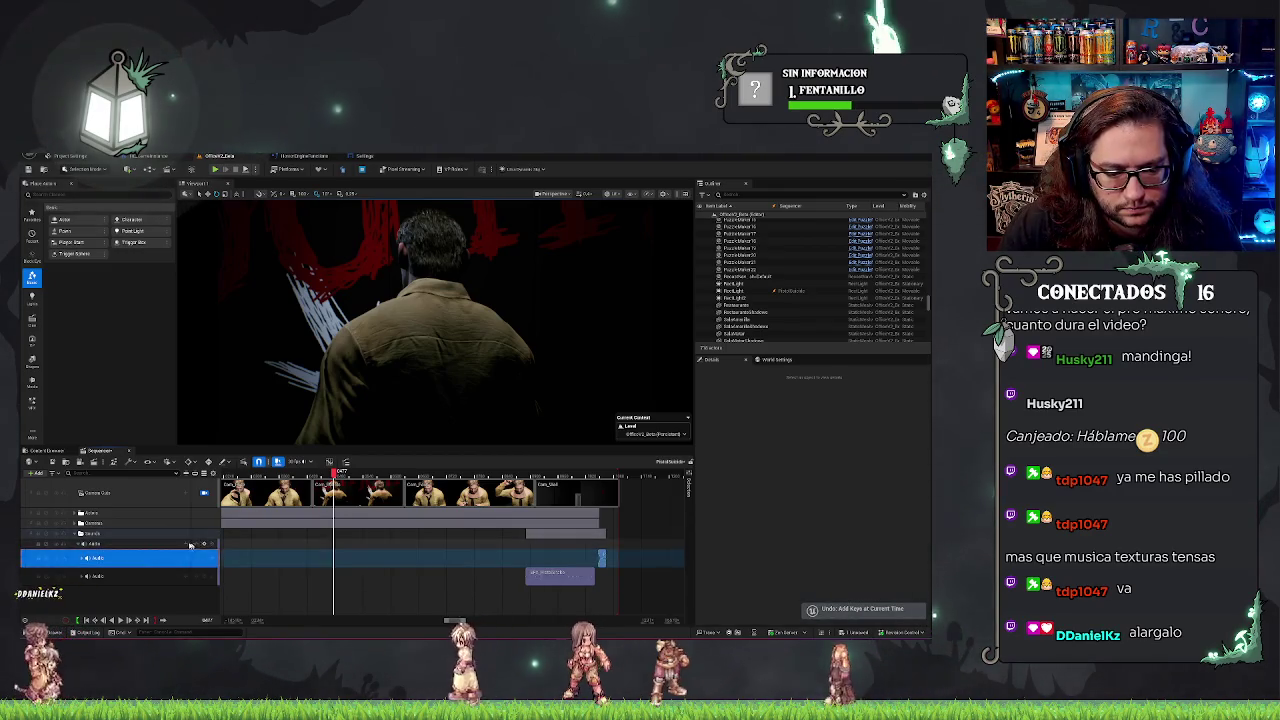
click(187, 552)
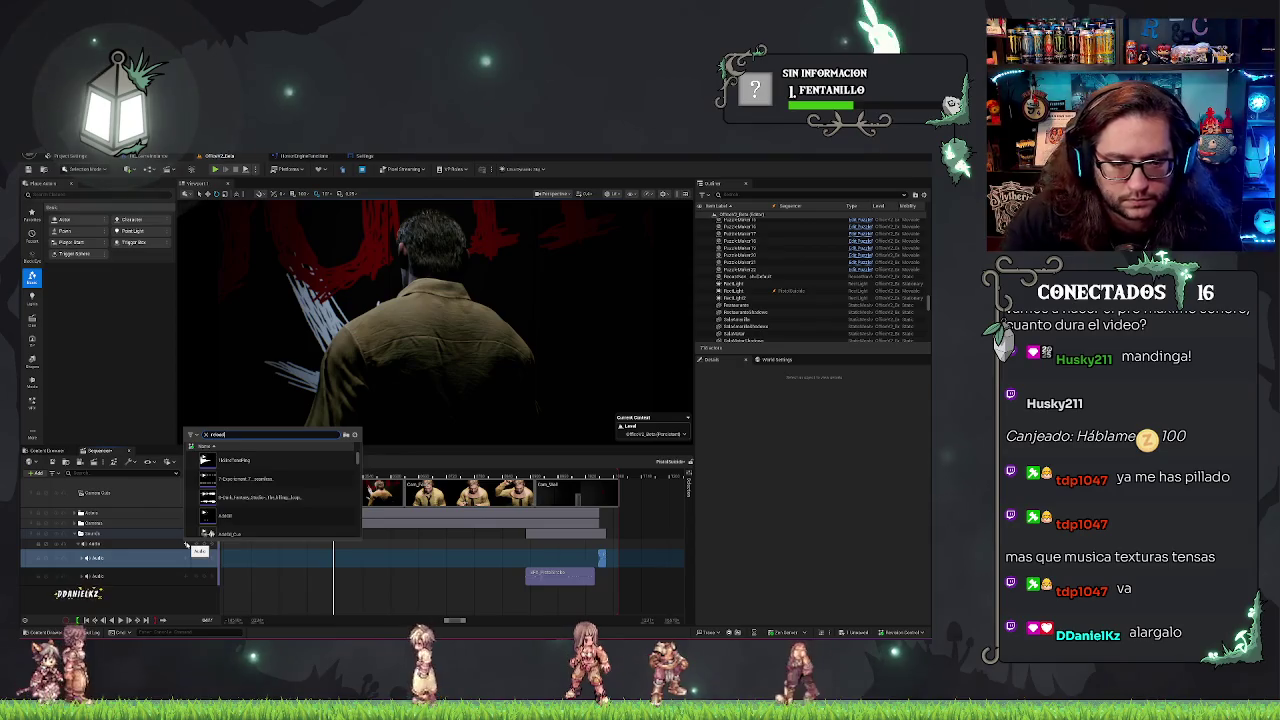
text(usic)
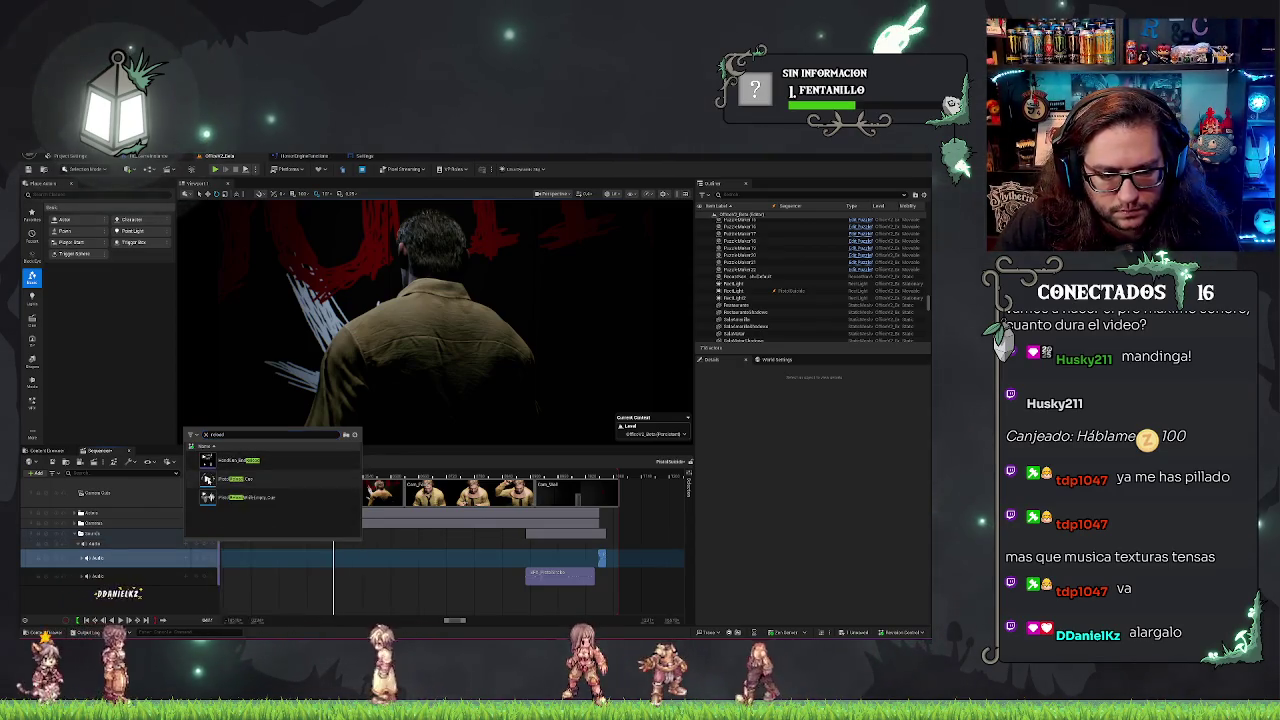
click(257, 479)
key(space)
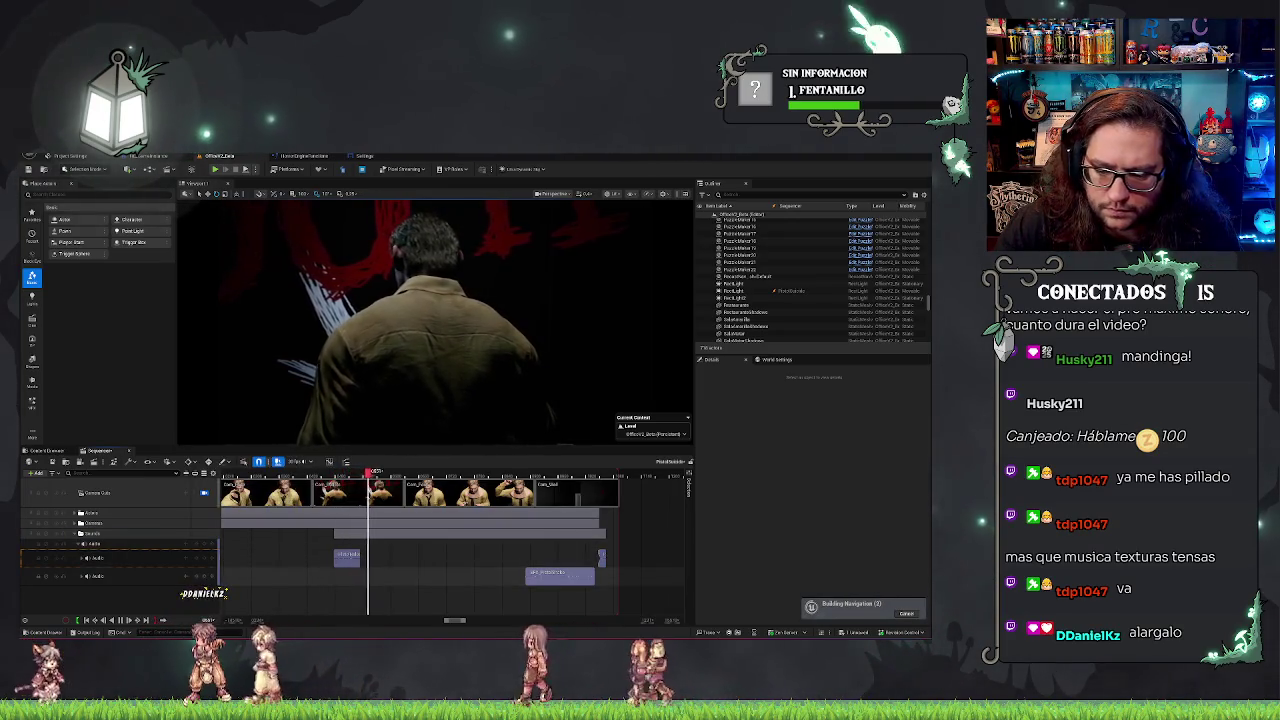
drag(359, 558, 398, 559)
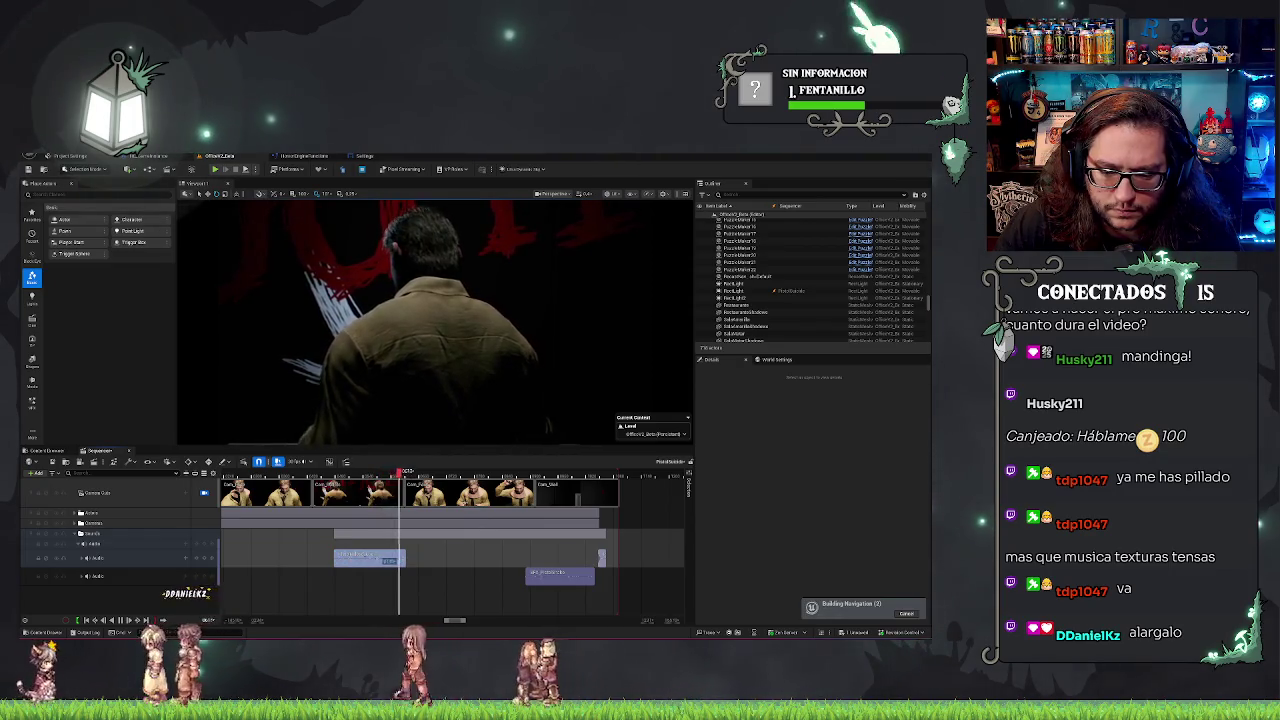
scroll(450, 540, up, 3)
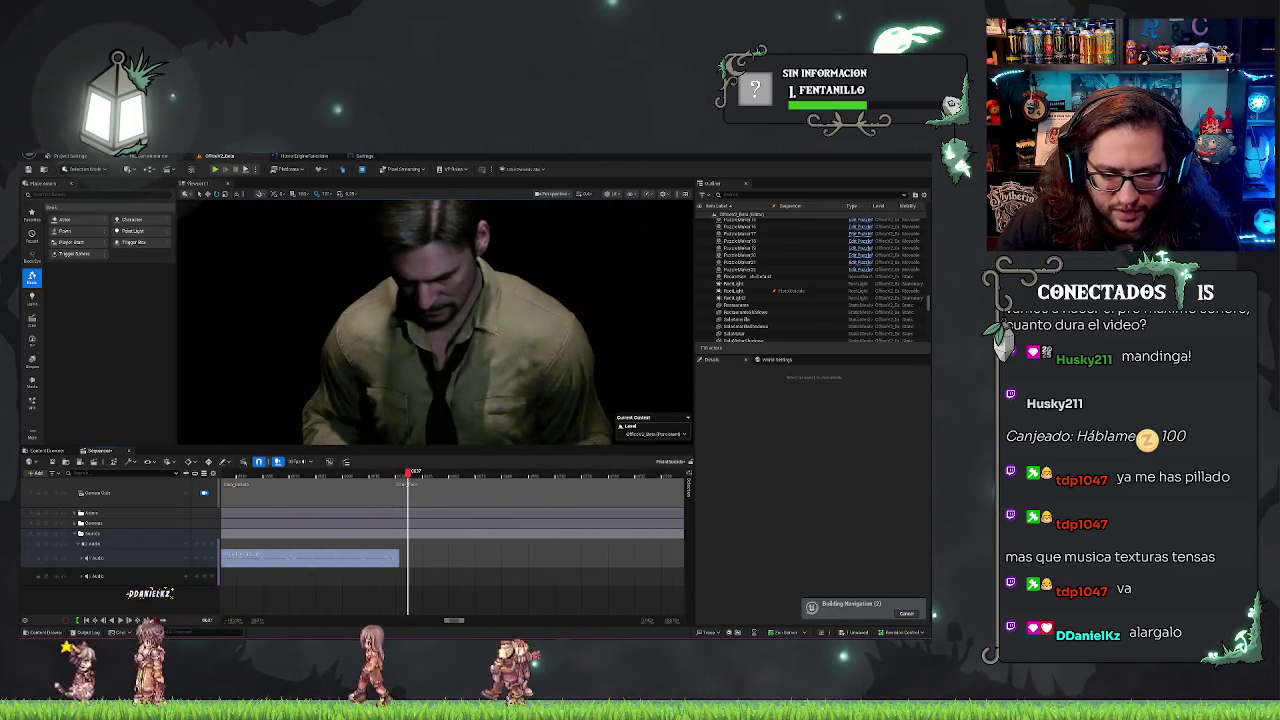
drag(455, 620, 449, 621)
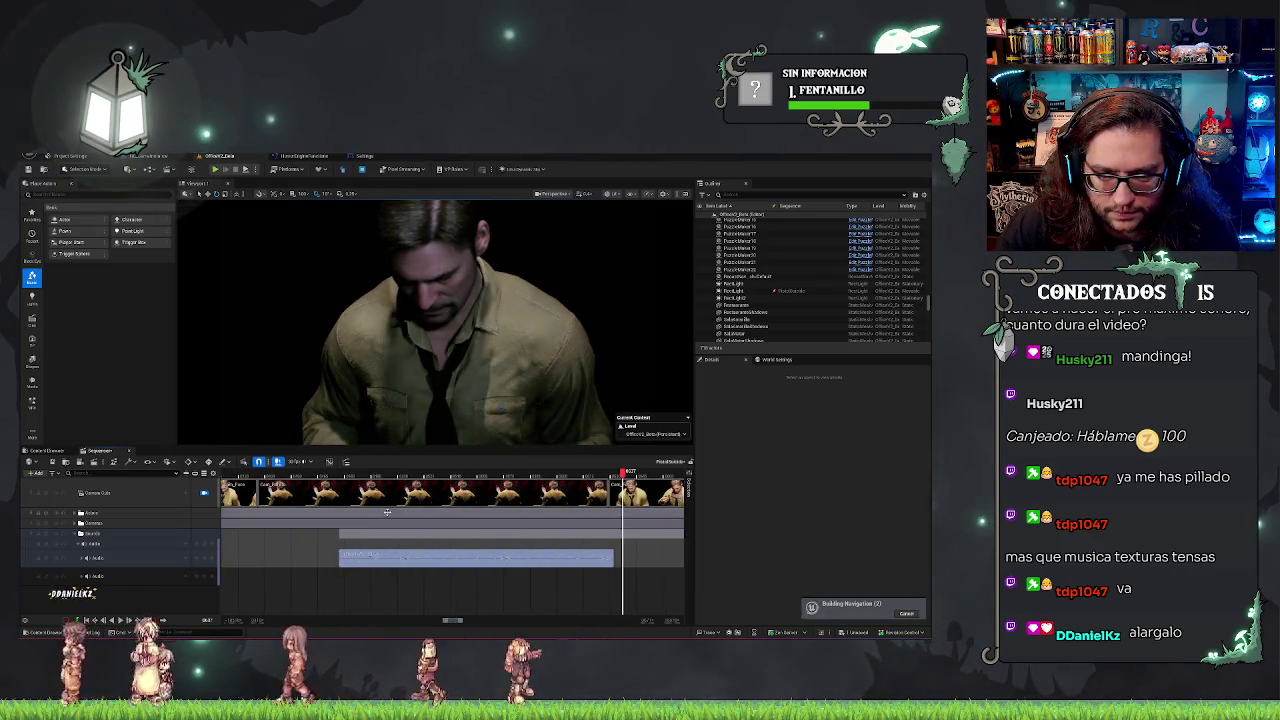
click(344, 470)
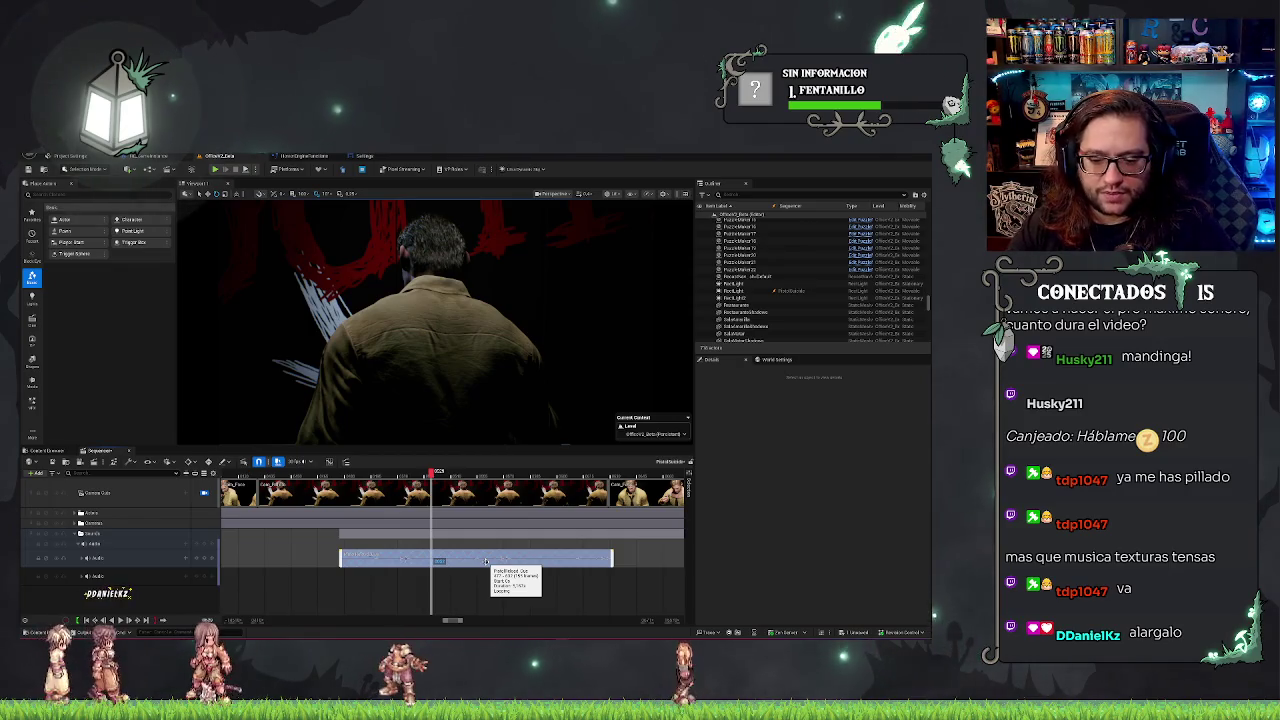
key(Delete)
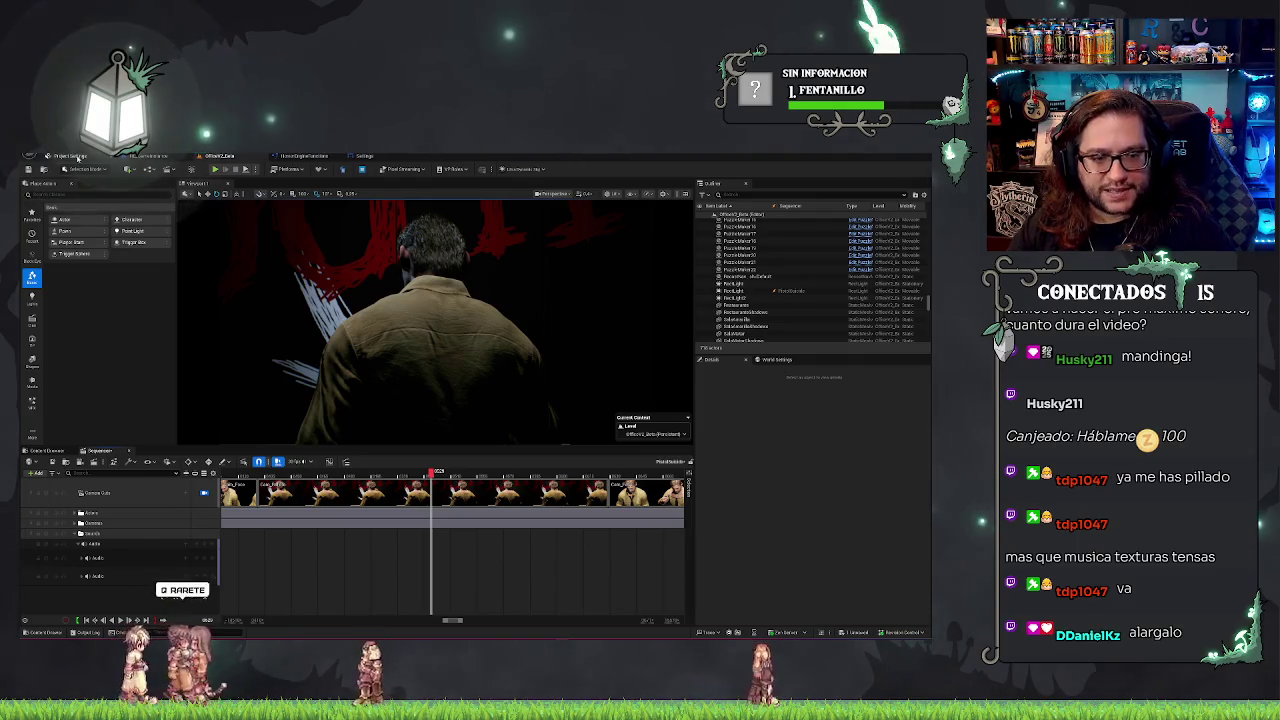
Check Project Settings, return to the level, and show the HorrorEngine sound assets in the Content Browser.
click(75, 157)
click(213, 156)
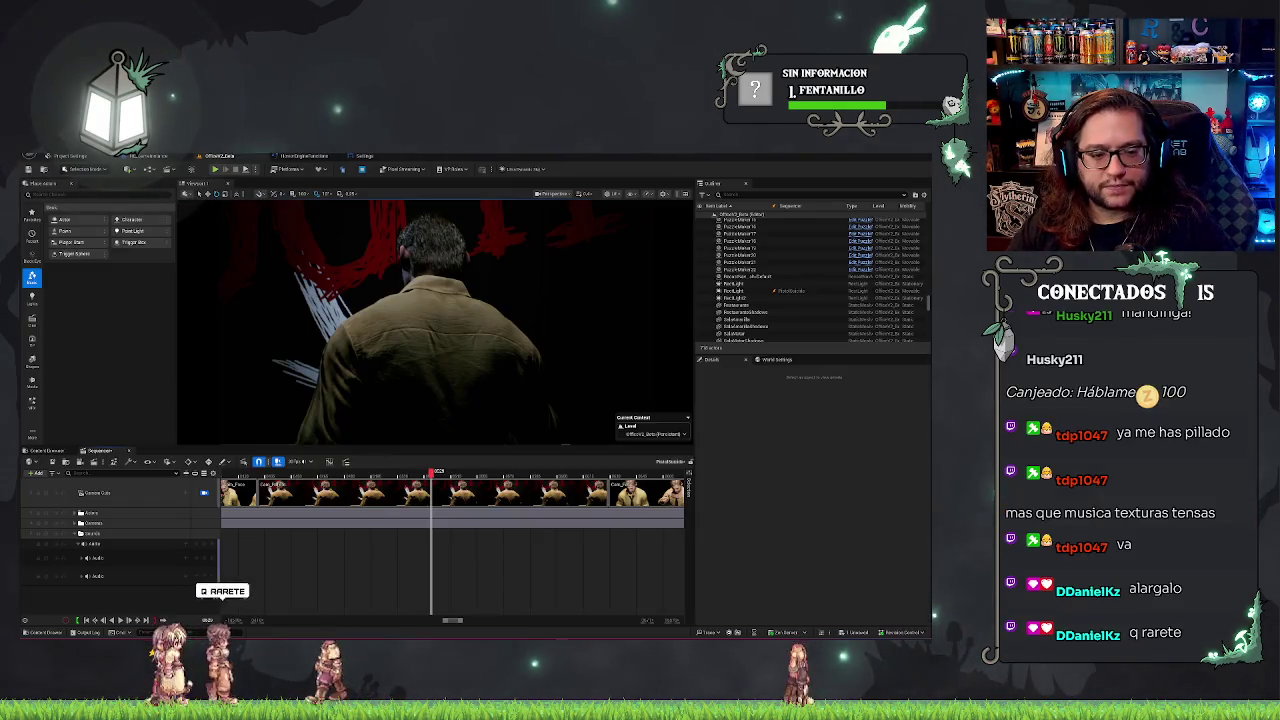
click(70, 157)
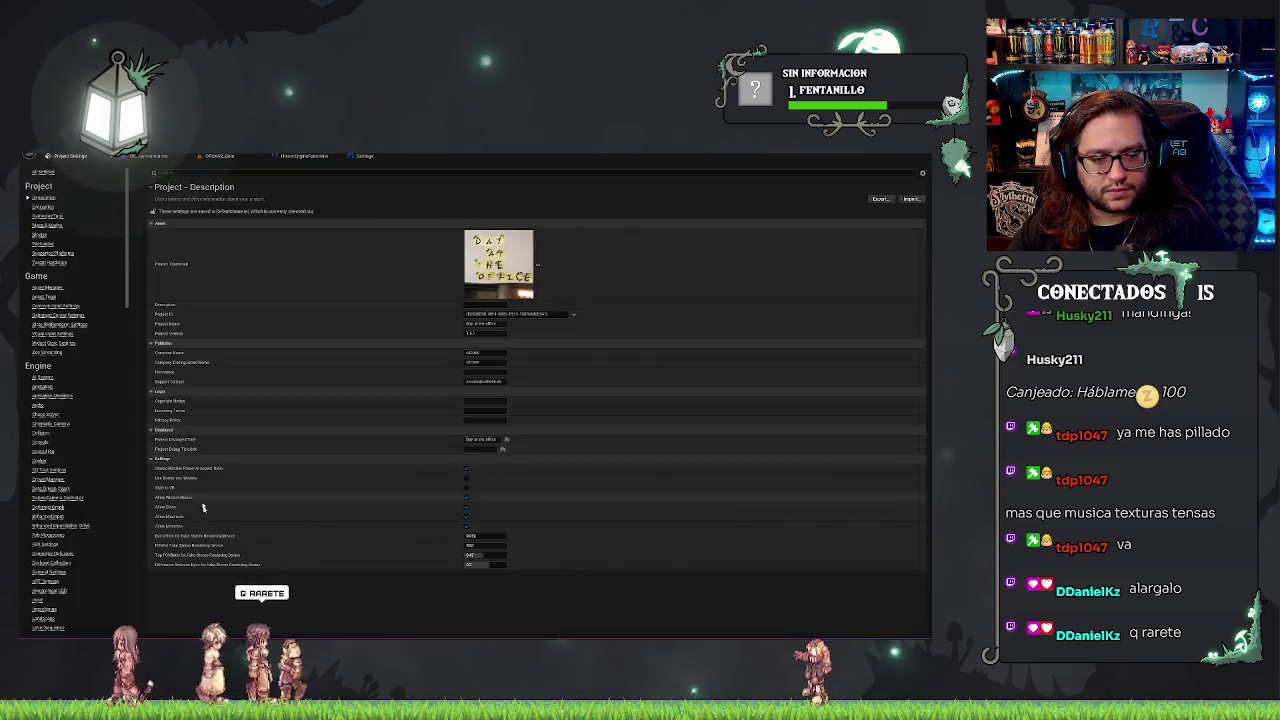
click(220, 156)
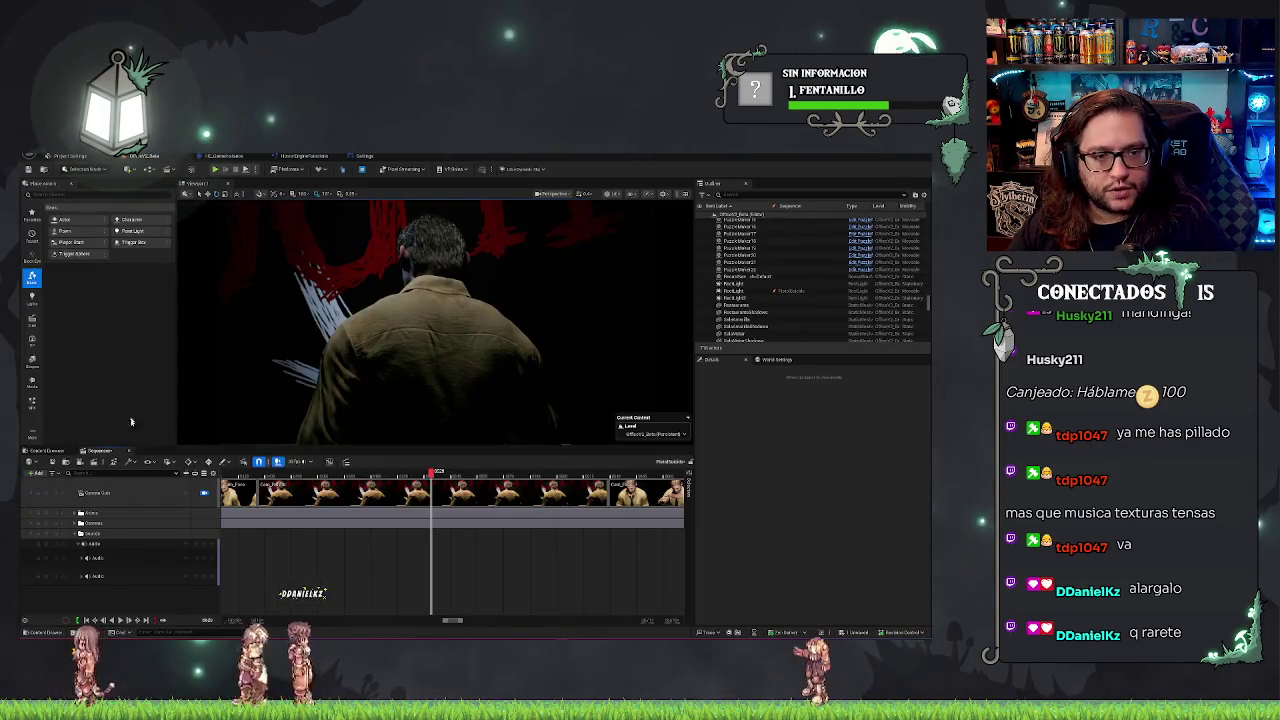
click(45, 451)
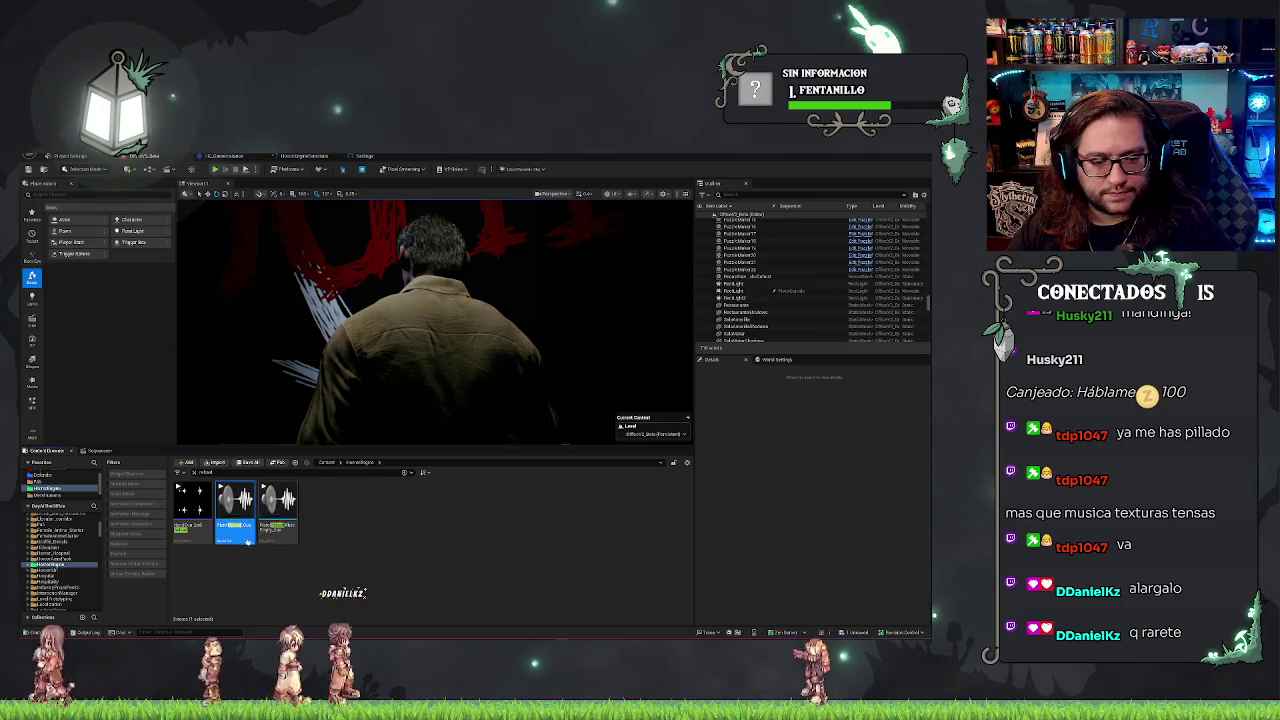
double_click(240, 537)
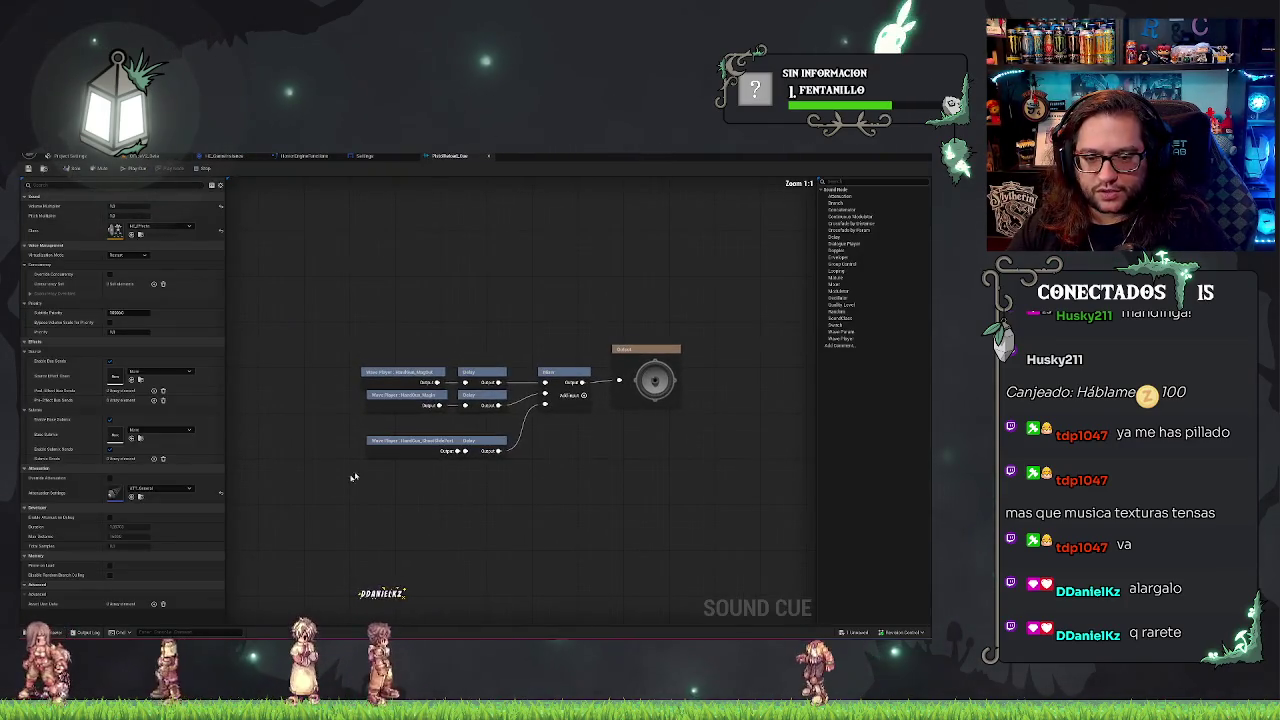
drag(498, 422, 498, 422)
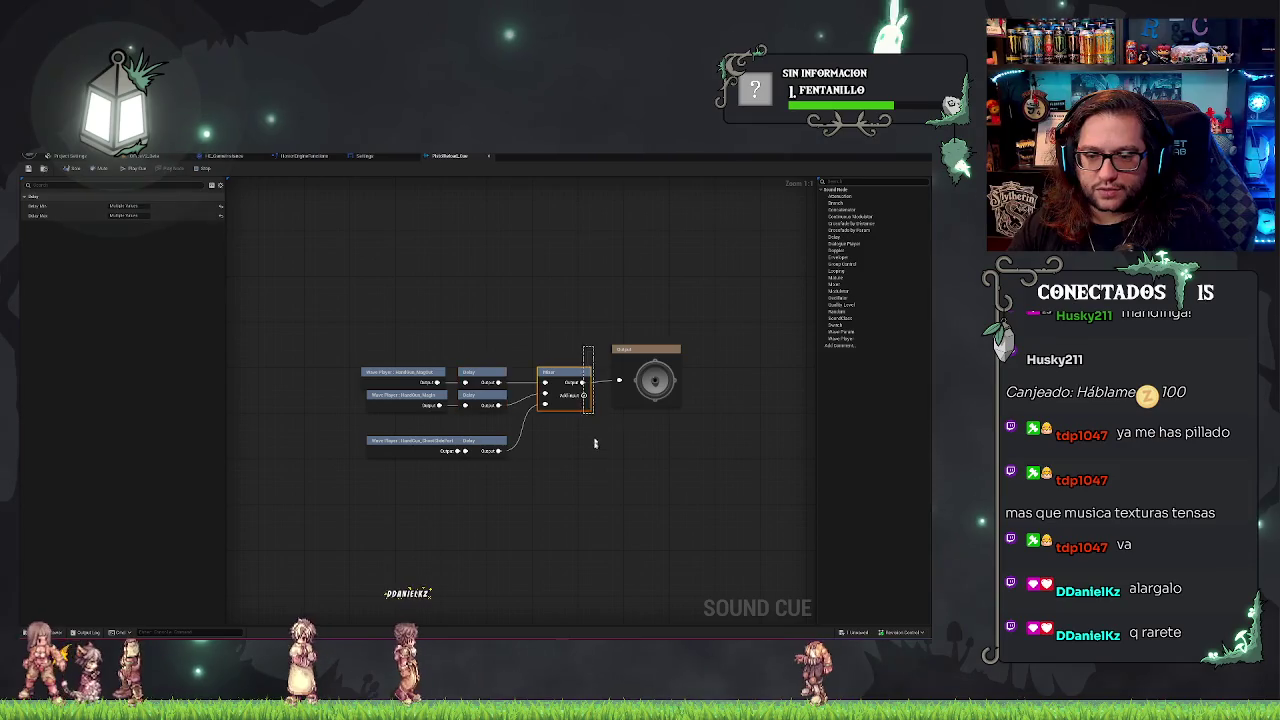
click(308, 287)
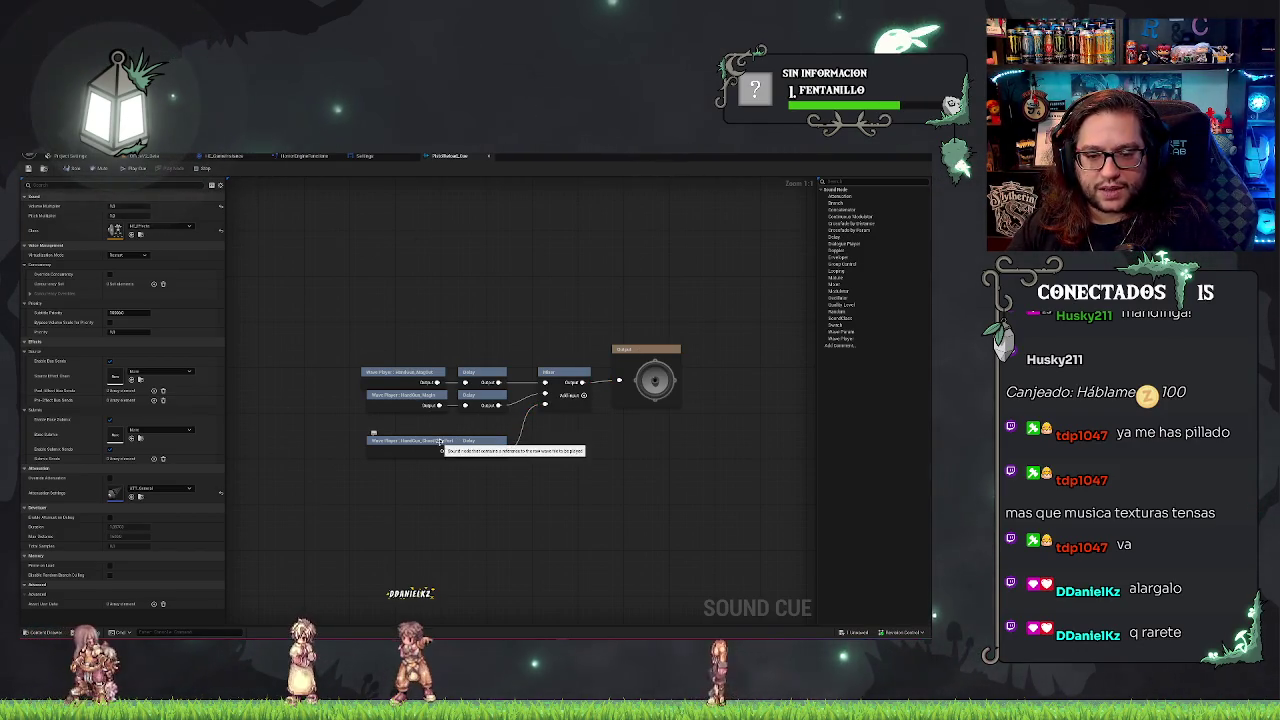
click(407, 440)
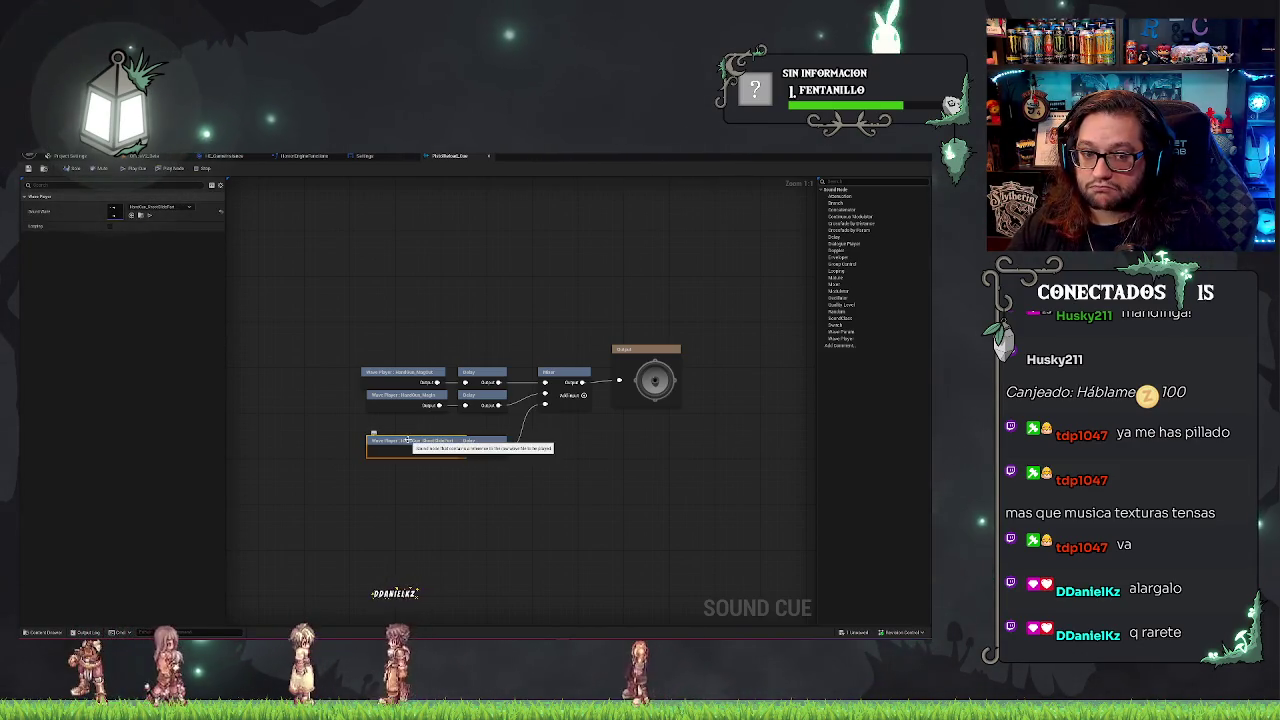
click(337, 381)
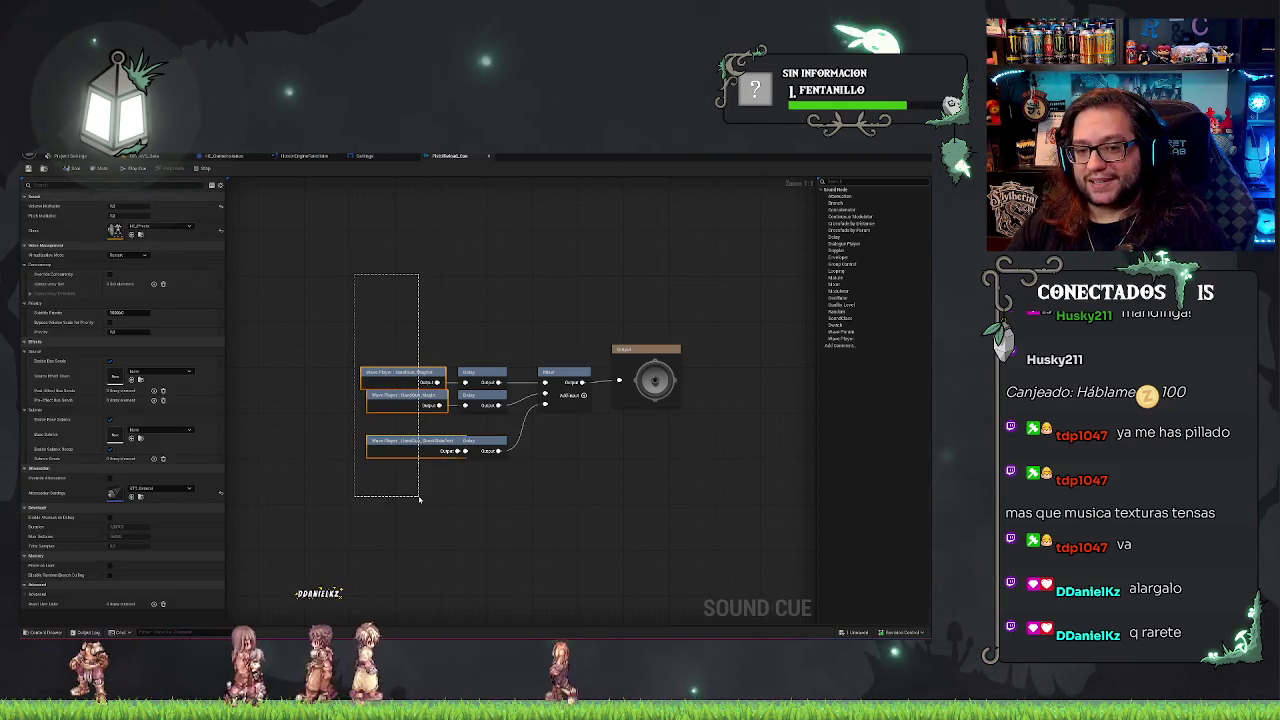
drag(419, 497, 419, 497)
click(586, 506)
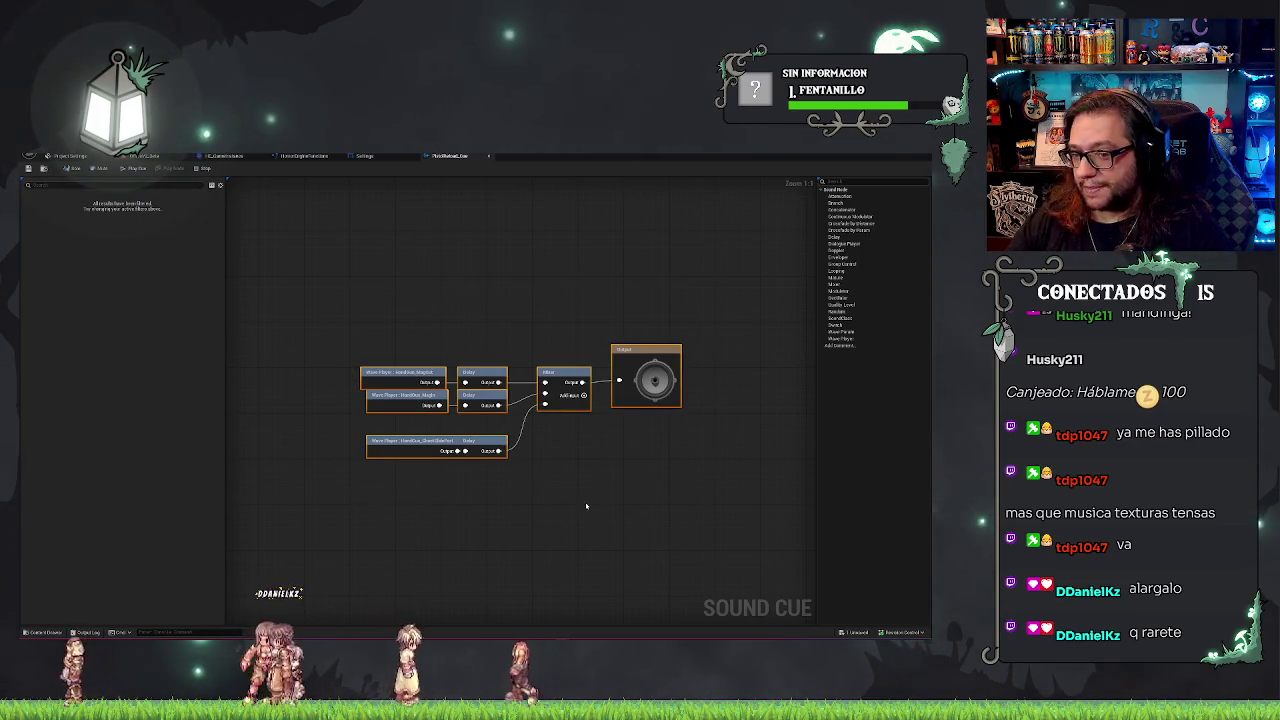
click(155, 157)
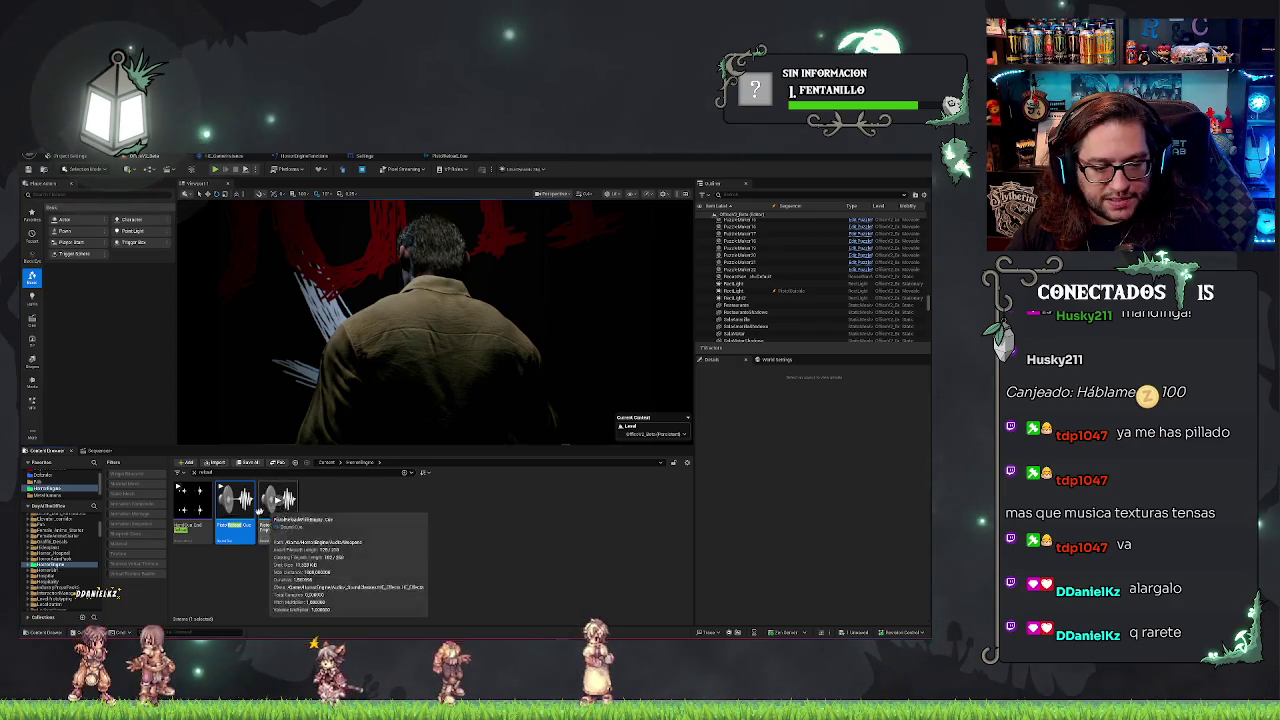
Use the sound asset's context menu to browse to the Audio > Weapons folder.
right_click(200, 505)
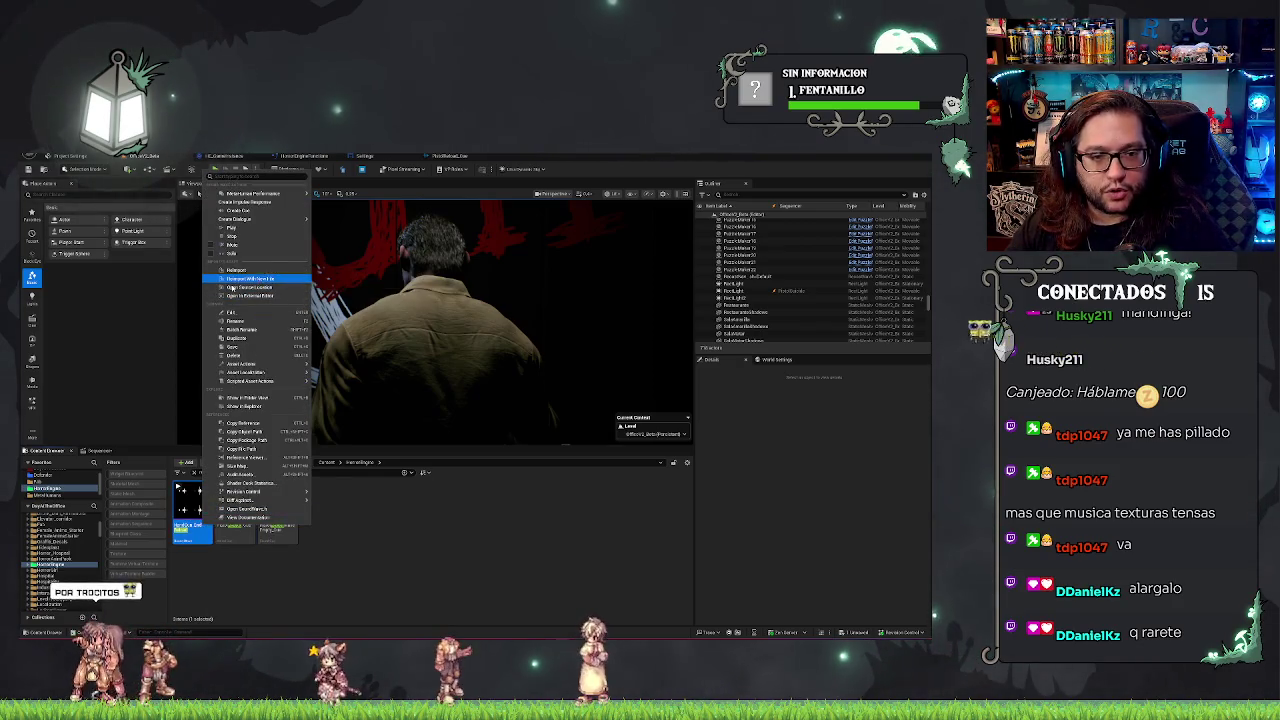
mouse_move(240, 221)
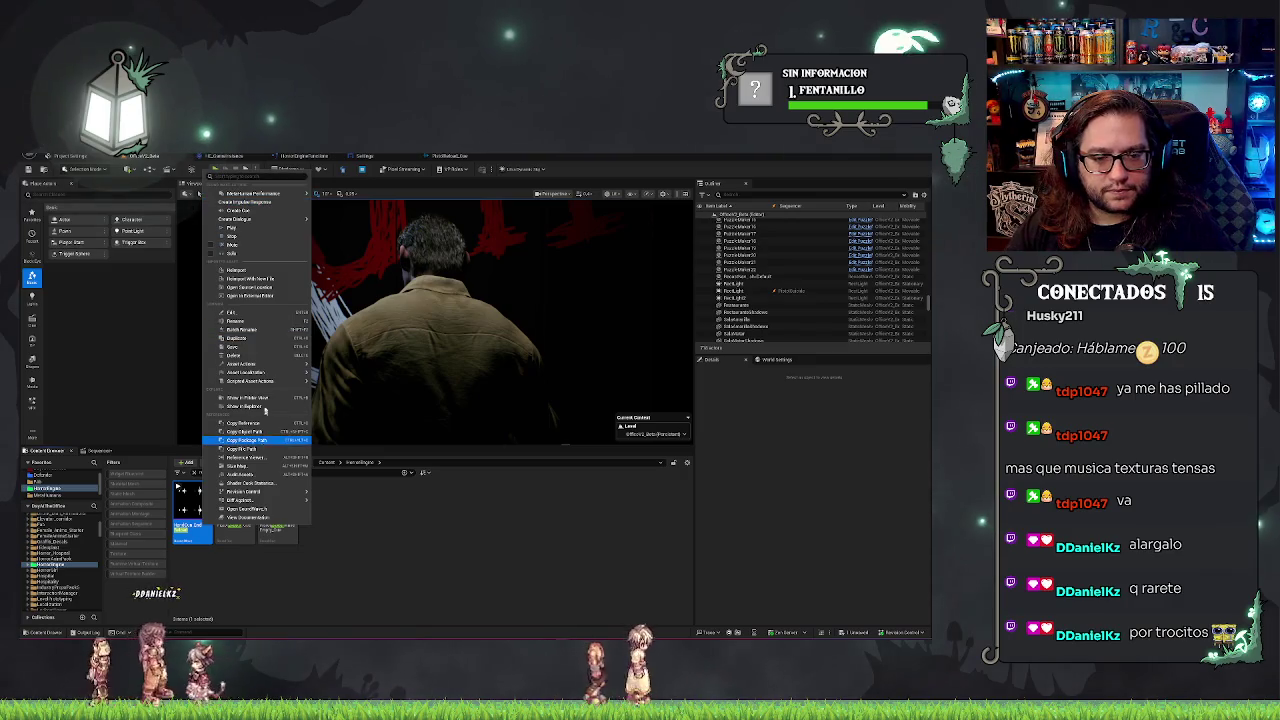
mouse_move(265, 364)
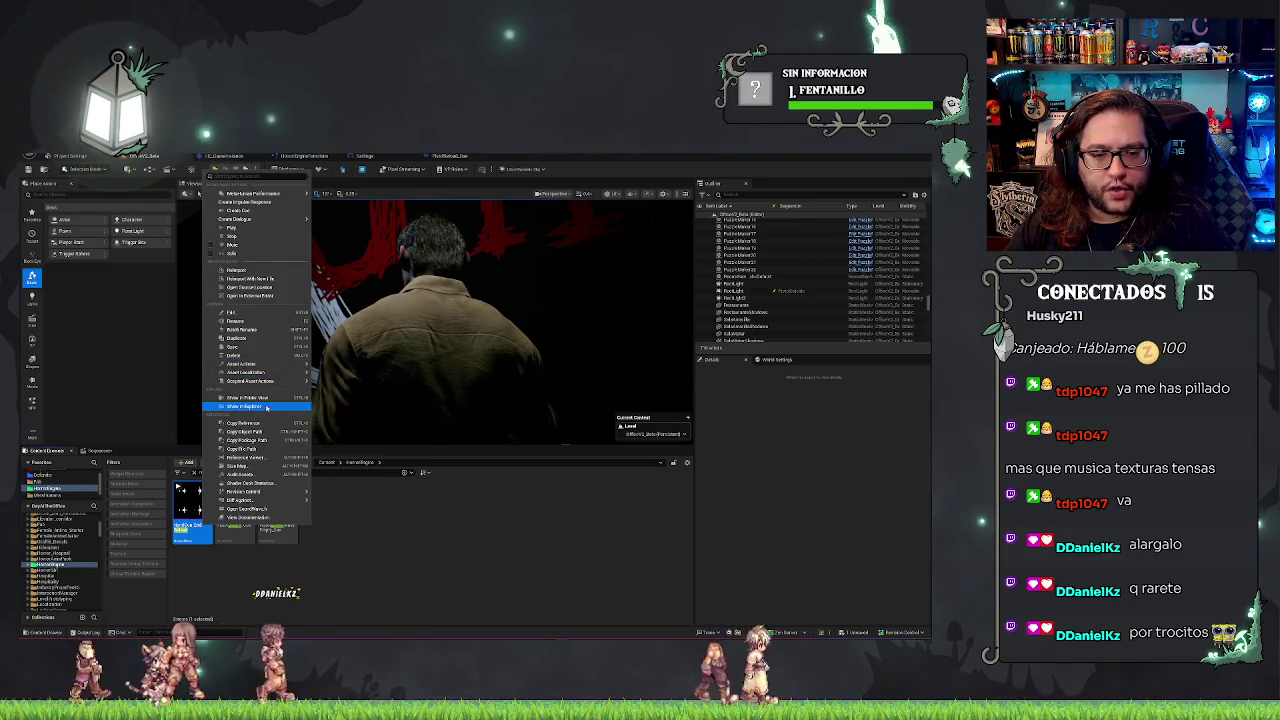
key(Escape)
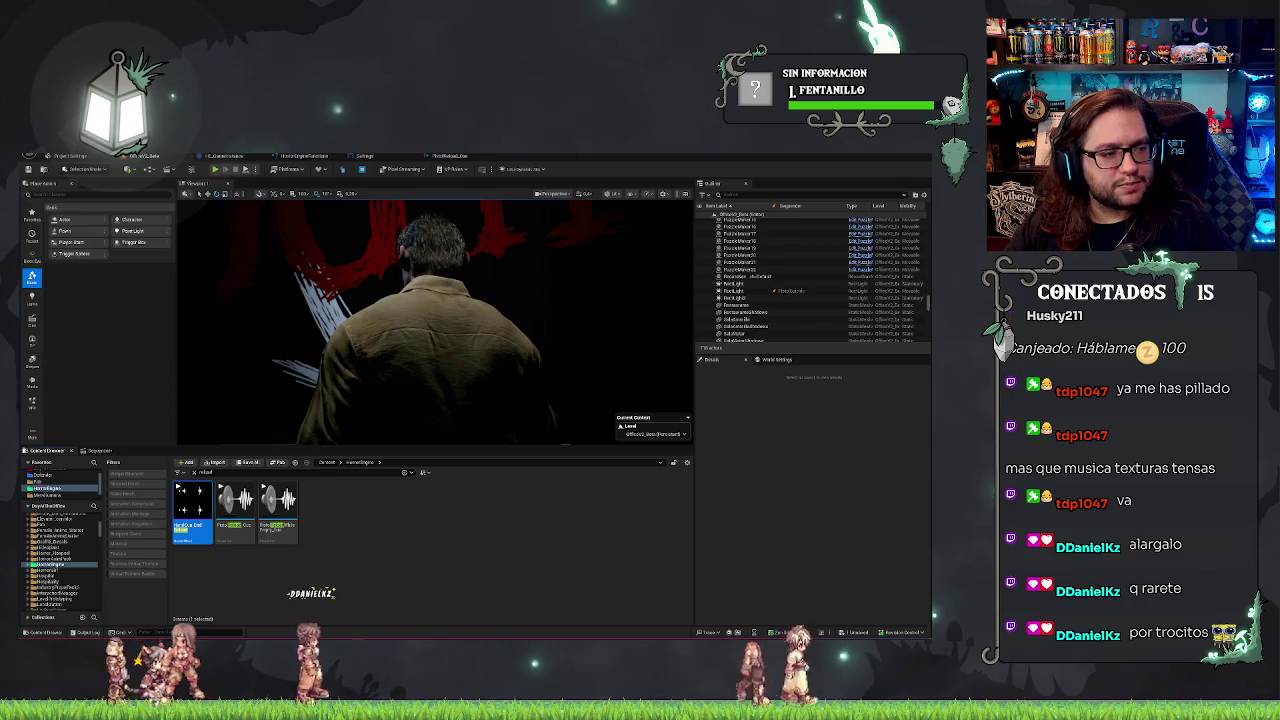
right_click(184, 541)
mouse_move(230, 418)
click(330, 423)
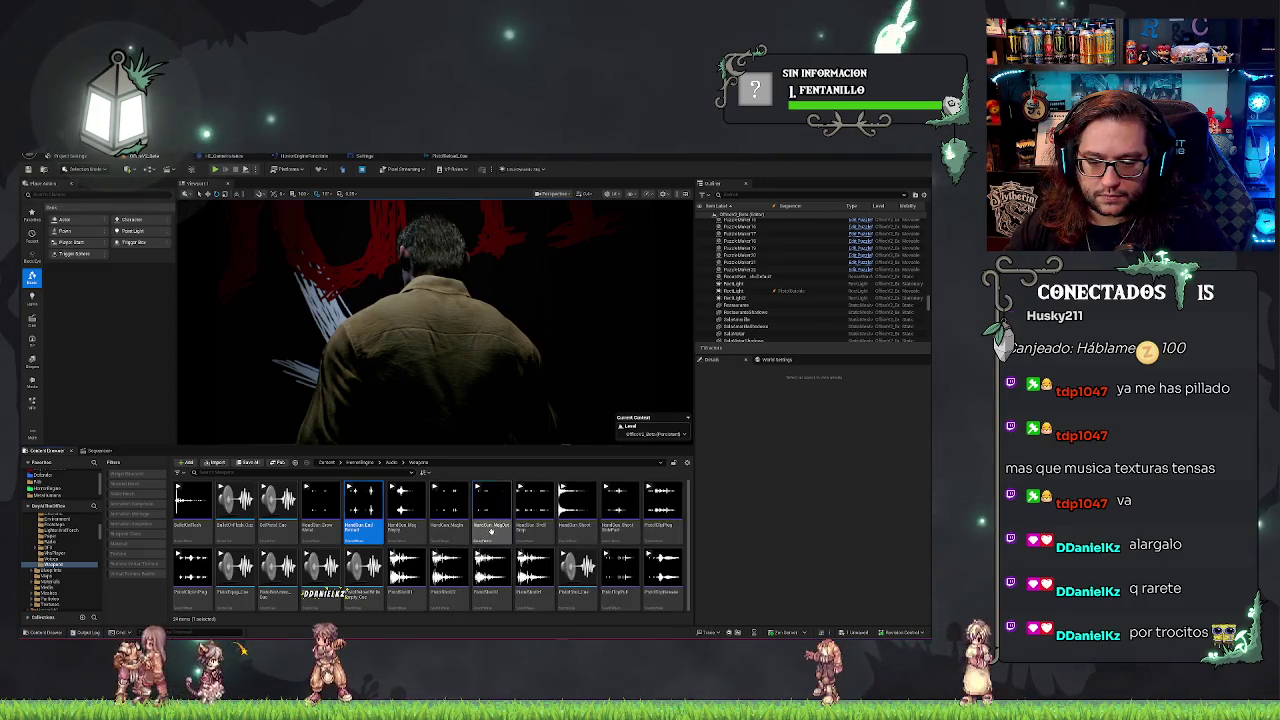
Select three HandGun sounds and drop them onto the Sequencer timeline at the playhead.
ctrl+click(363, 510)
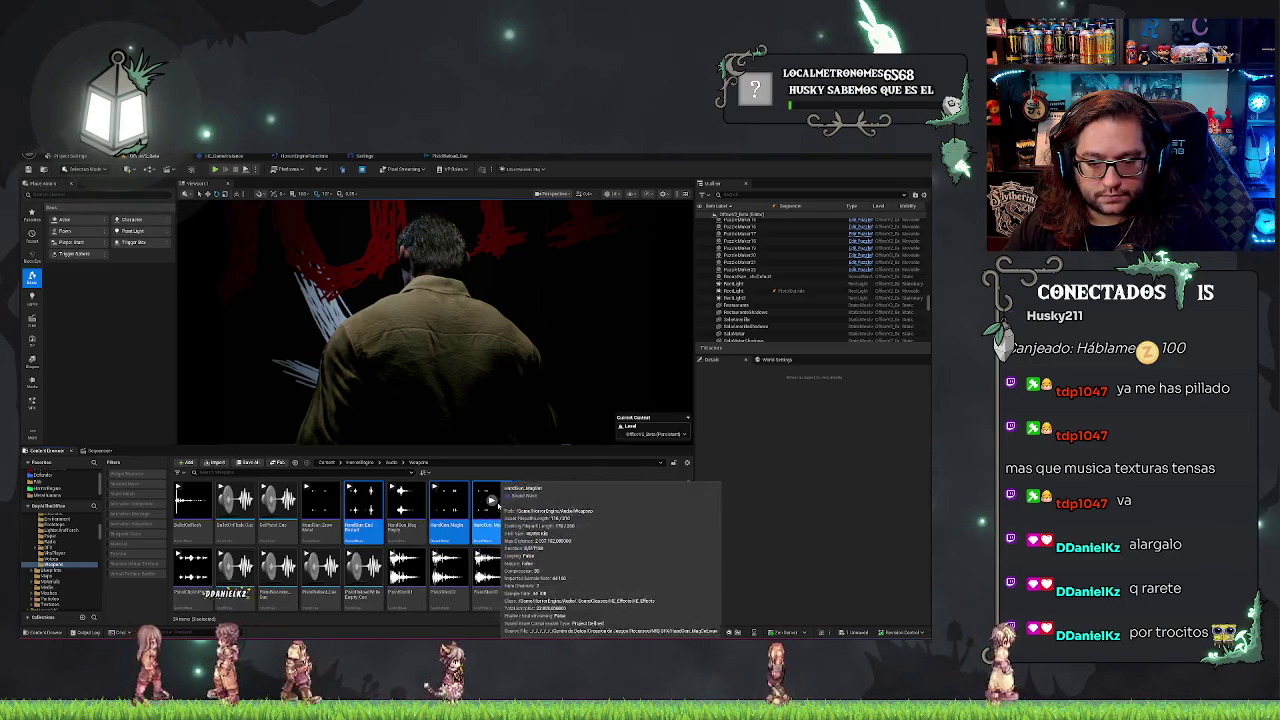
click(100, 451)
drag(108, 462, 440, 552)
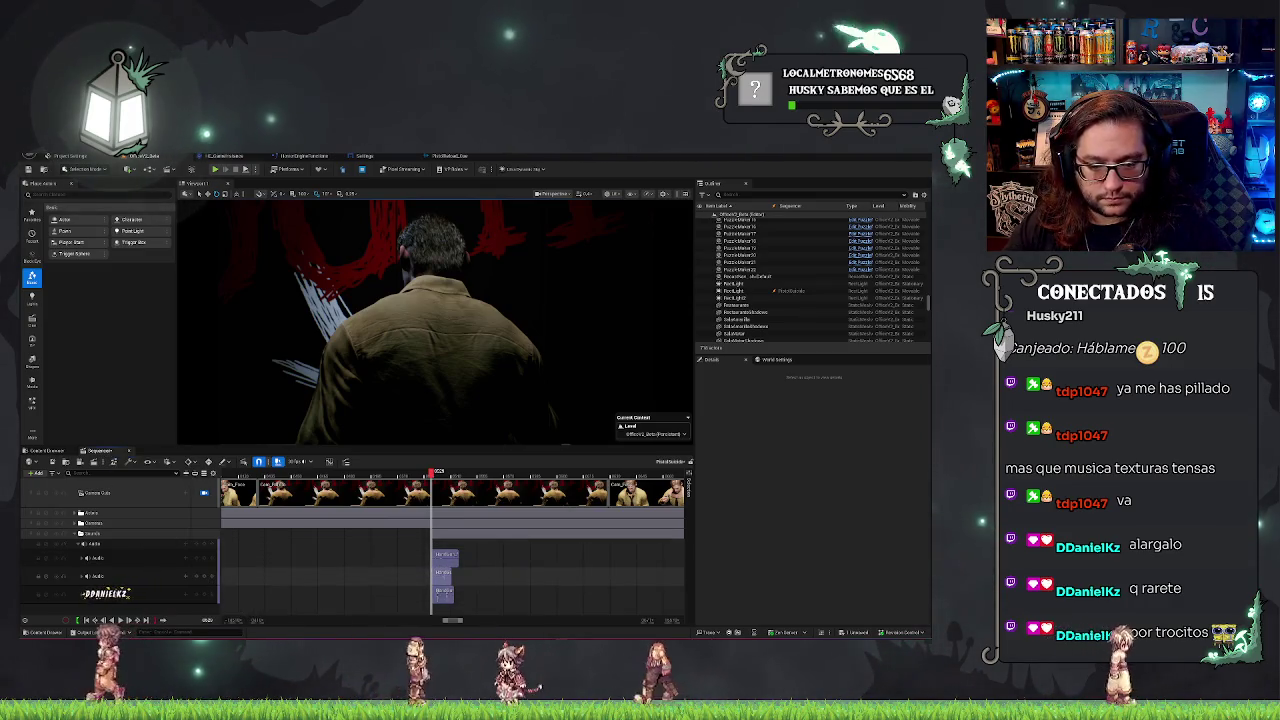
Play back the timing, then drag the top handgun clip earlier on the first audio track.
key(space)
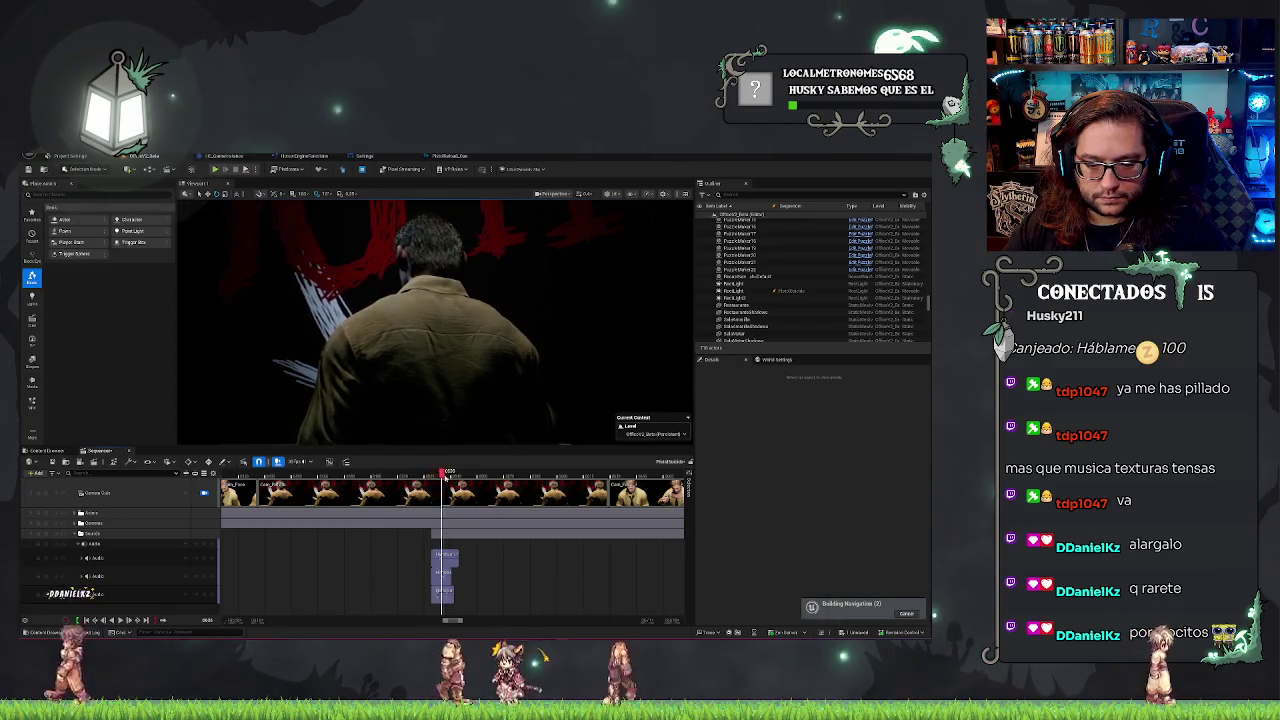
key(space)
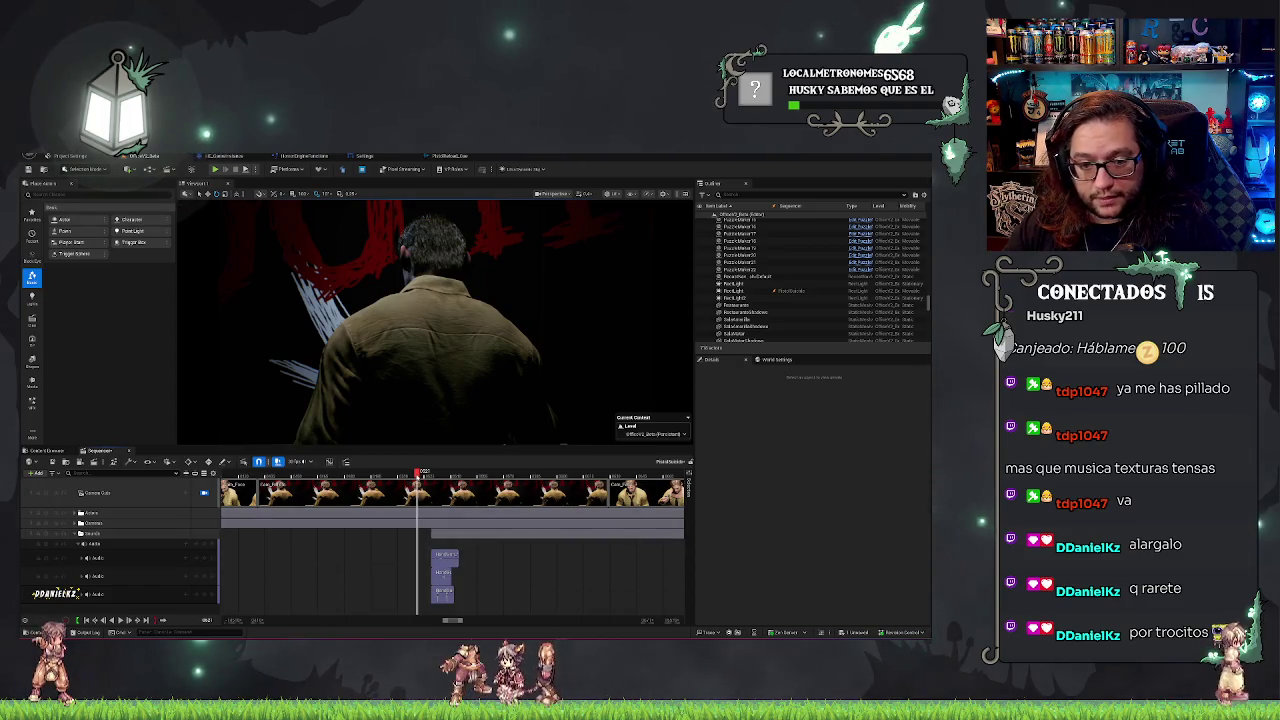
click(291, 471)
key(space)
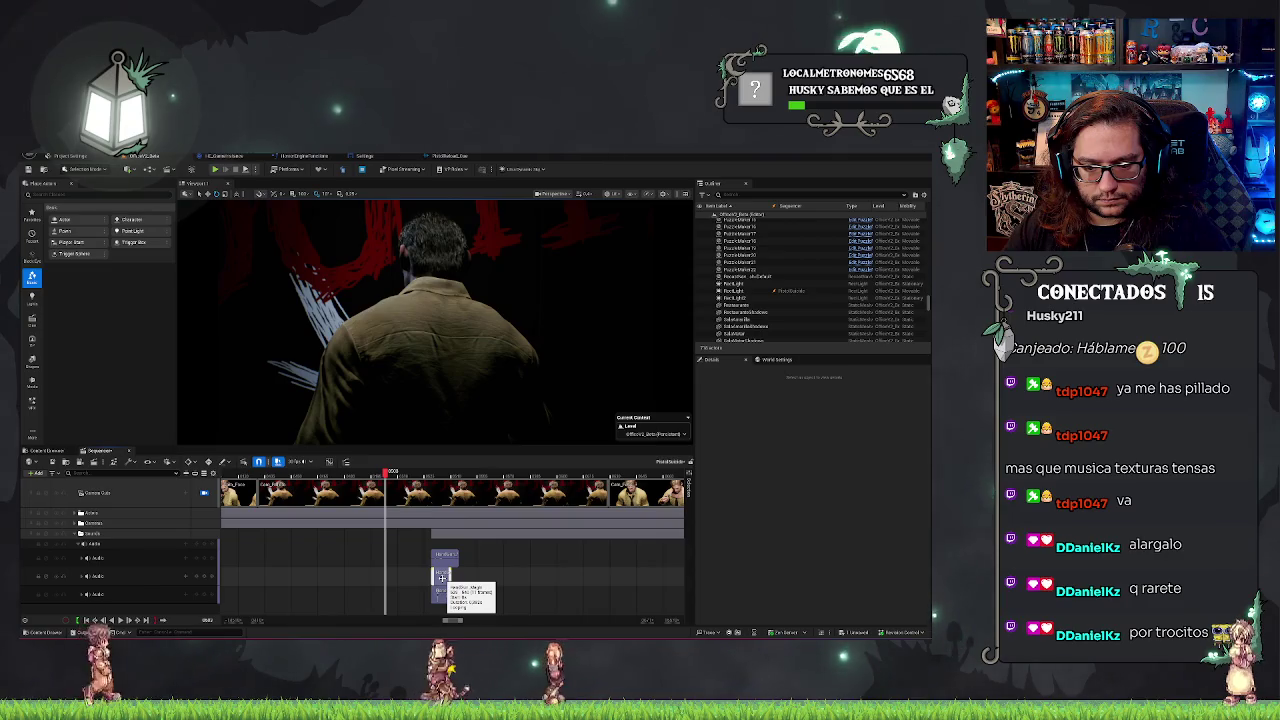
drag(444, 555, 395, 558)
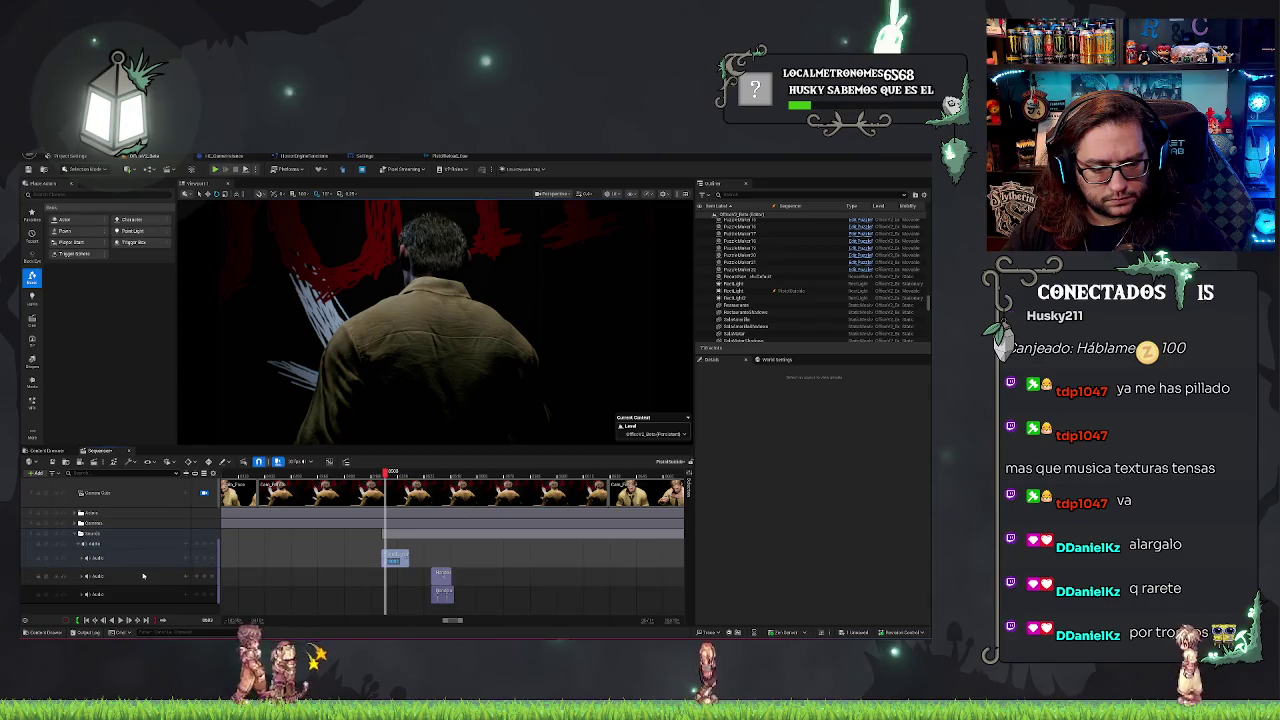
Move the two lower handgun clips onto the first audio track, spaced apart, and play to check.
click(83, 577)
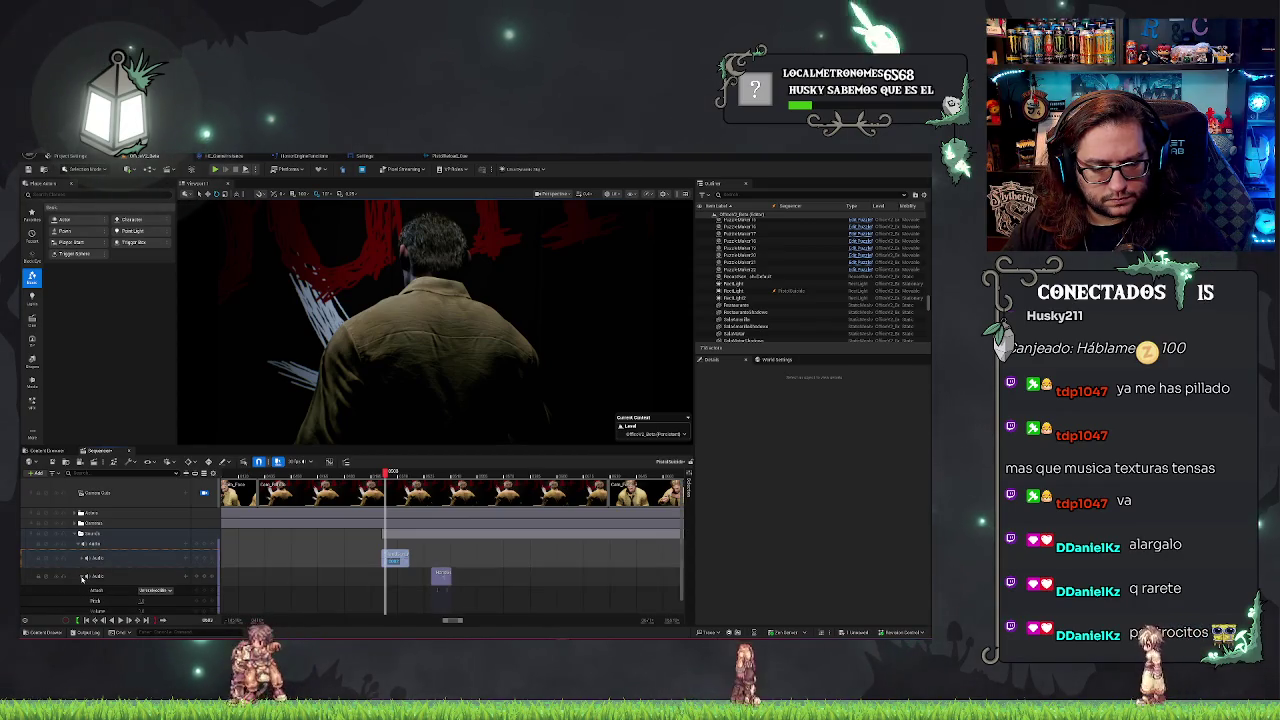
click(83, 577)
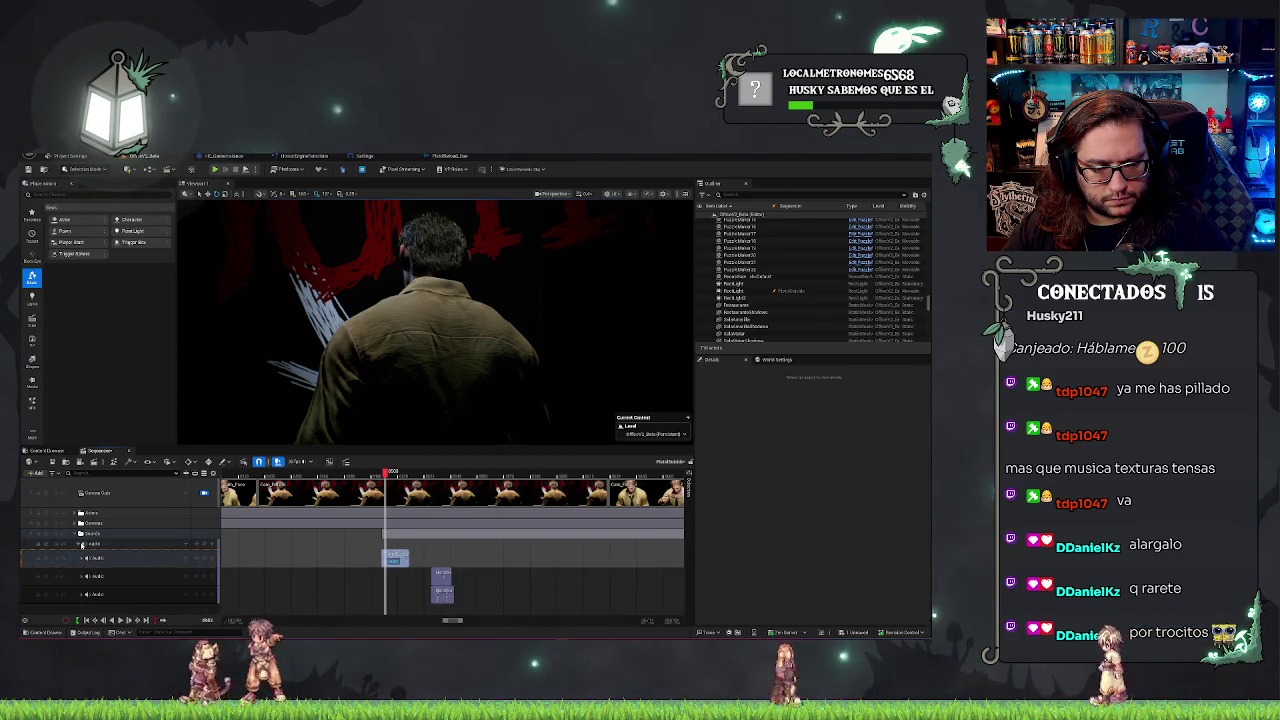
click(83, 594)
scroll(115, 578, down, 1)
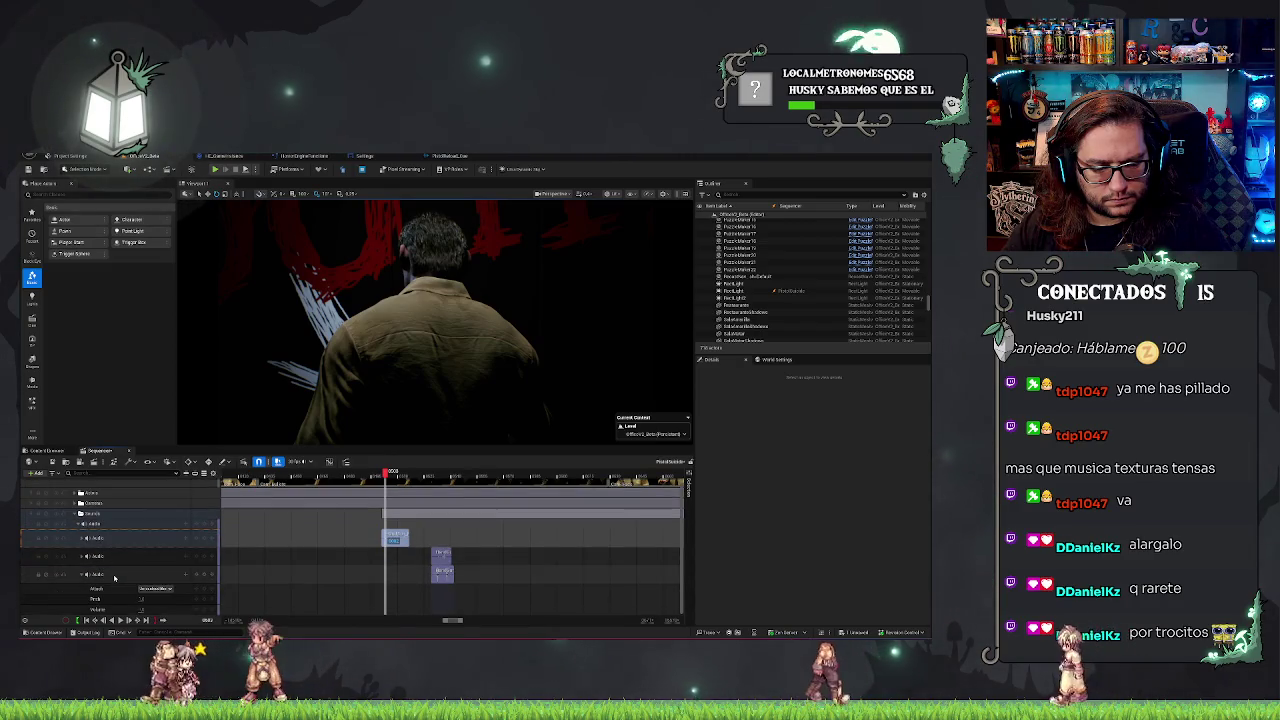
click(84, 576)
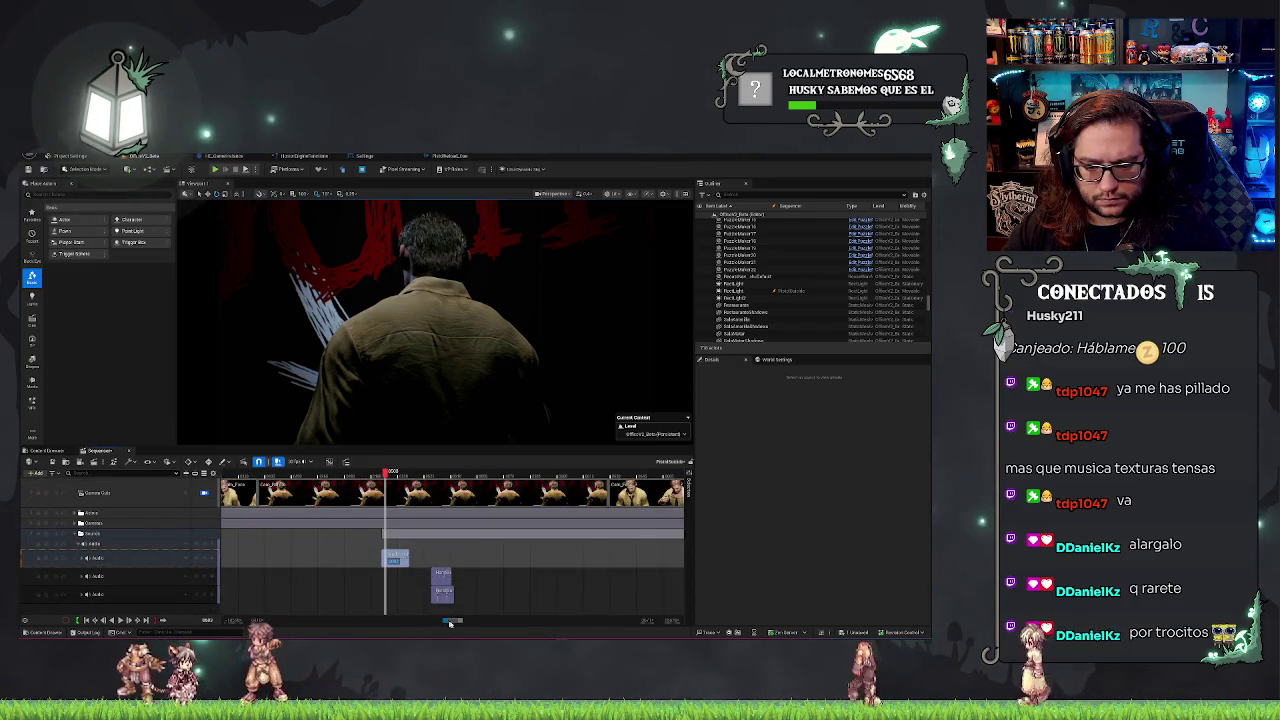
drag(450, 623, 451, 625)
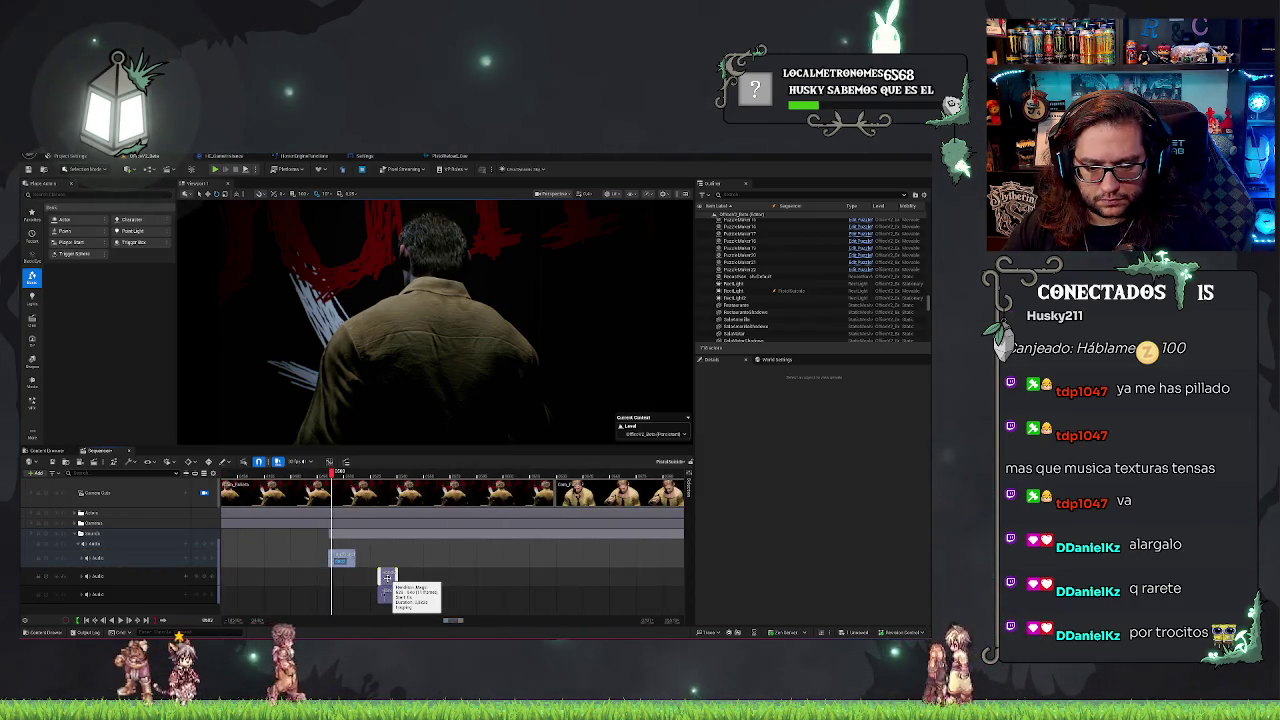
drag(387, 577, 383, 558)
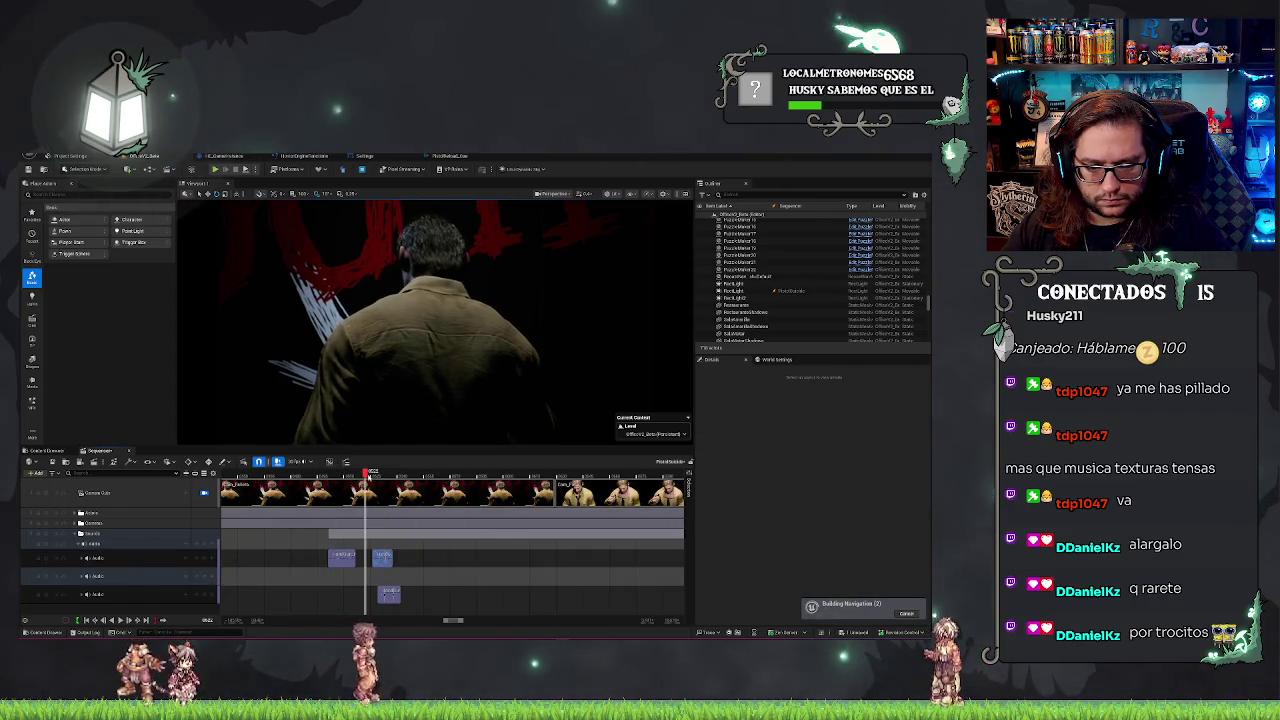
mouse_move(360, 471)
mouse_down()
mouse_move(345, 471)
mouse_move(436, 501)
mouse_up()
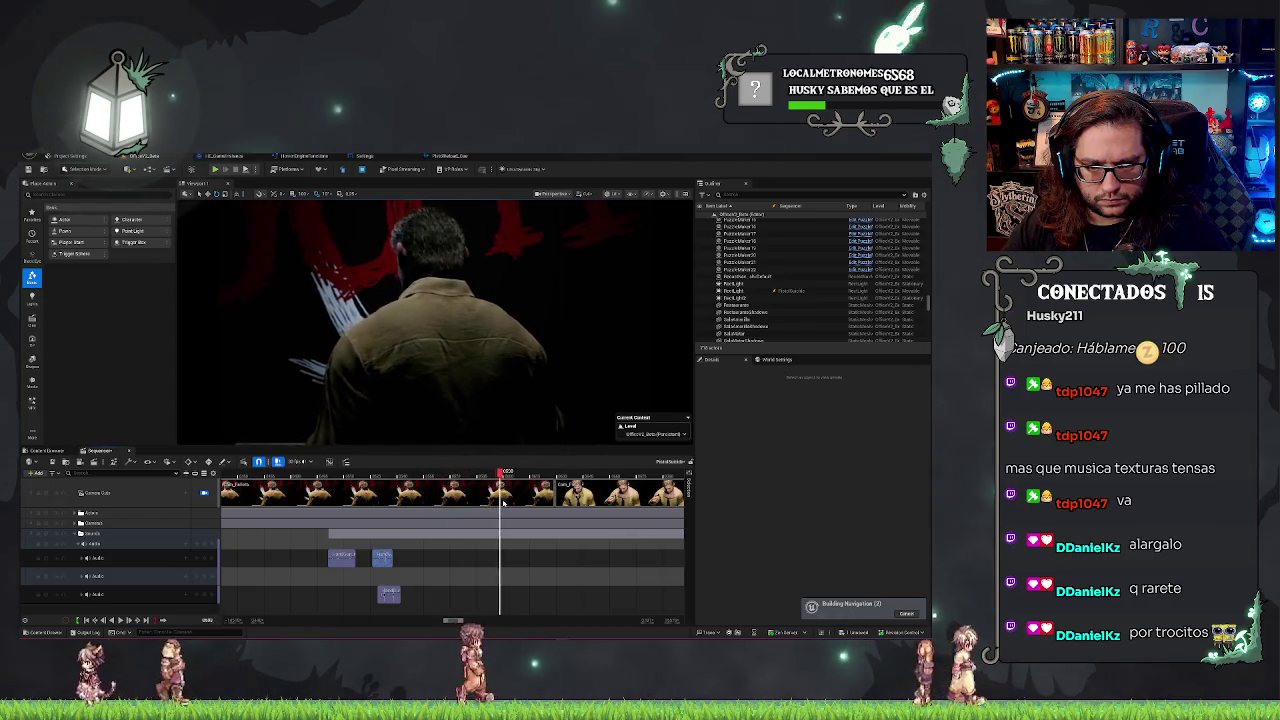
mouse_move(389, 594)
mouse_down()
mouse_move(428, 571)
mouse_move(508, 557)
mouse_up()
click(341, 473)
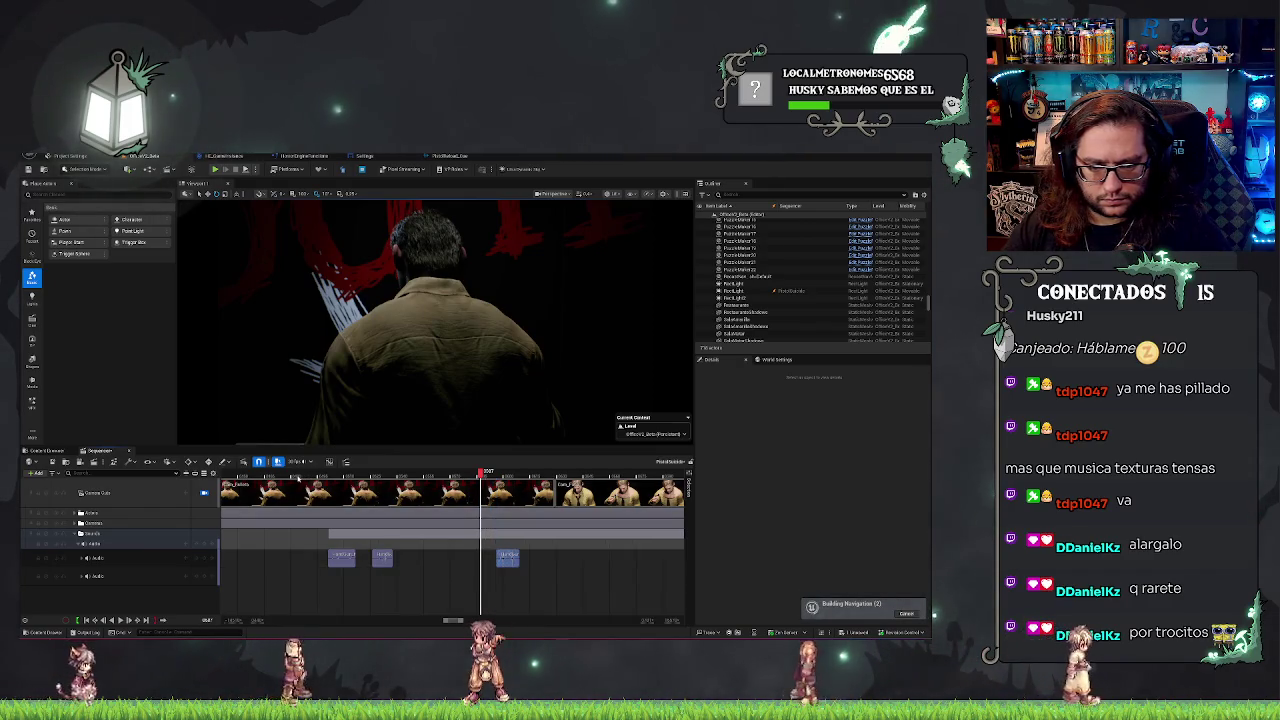
key(space)
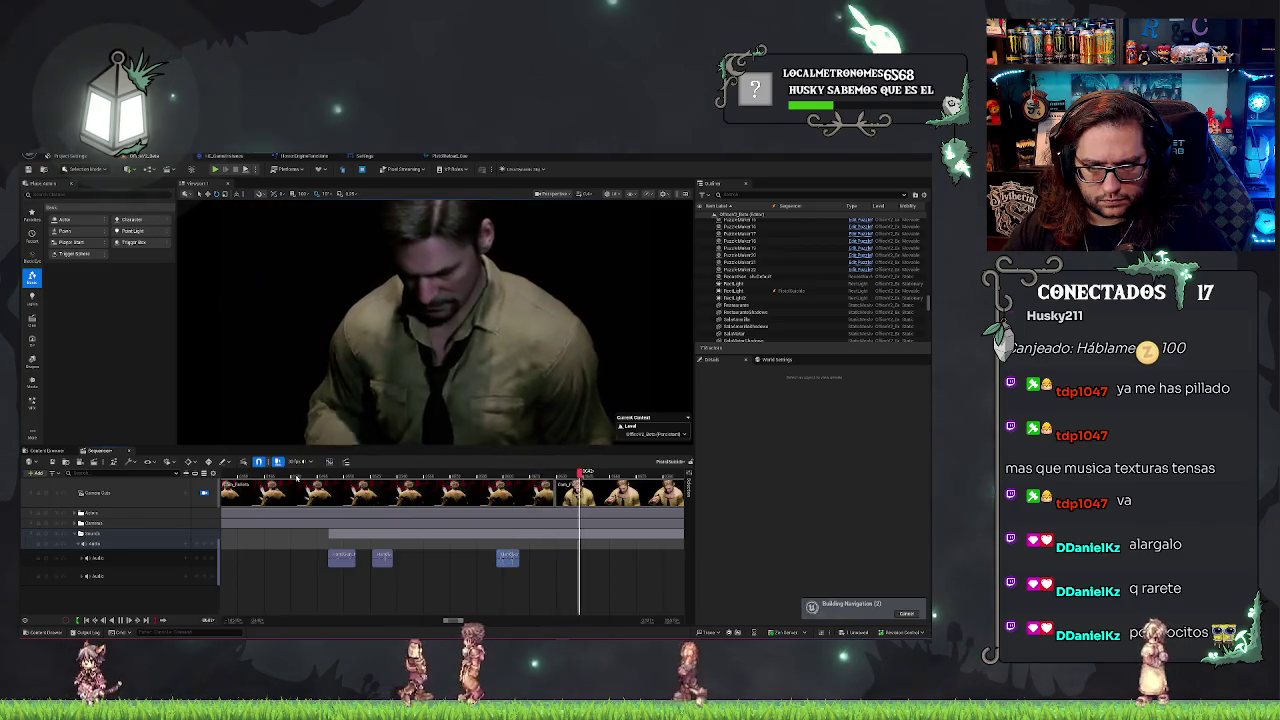
Shift the handgun clips later on the first audio track and replay the edited section.
click(548, 472)
drag(508, 563, 557, 561)
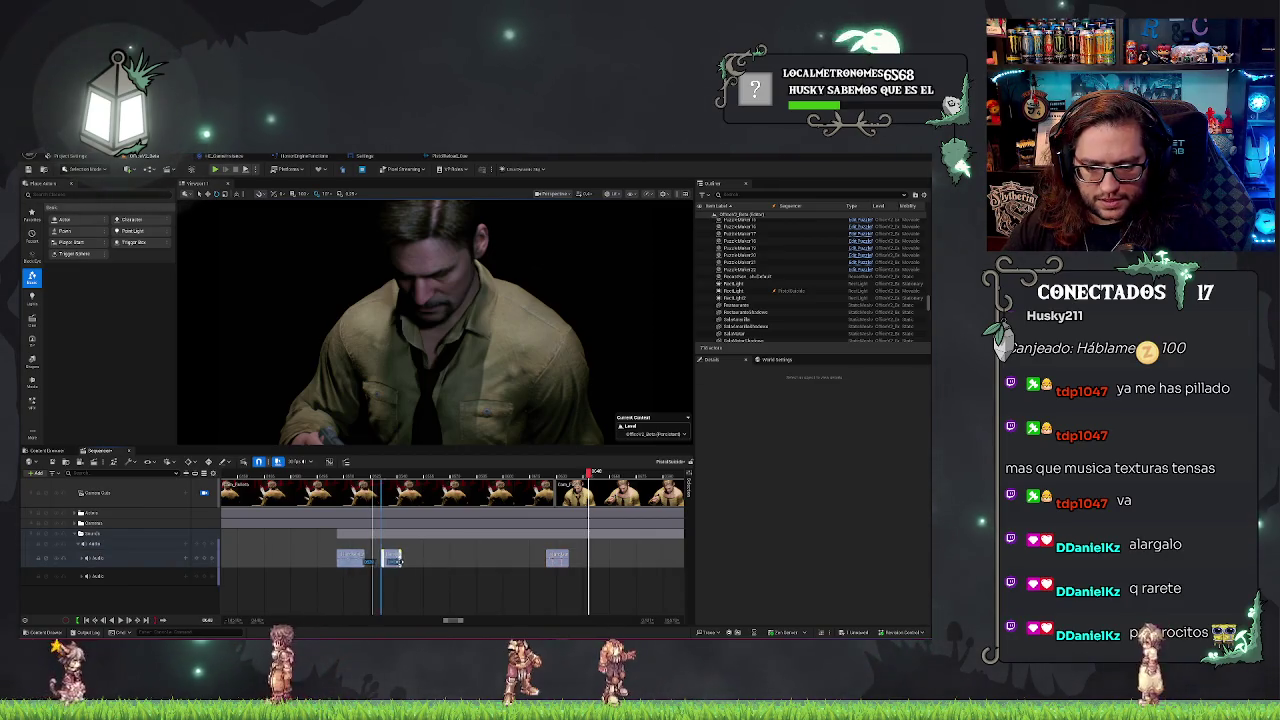
drag(383, 560, 412, 560)
click(315, 472)
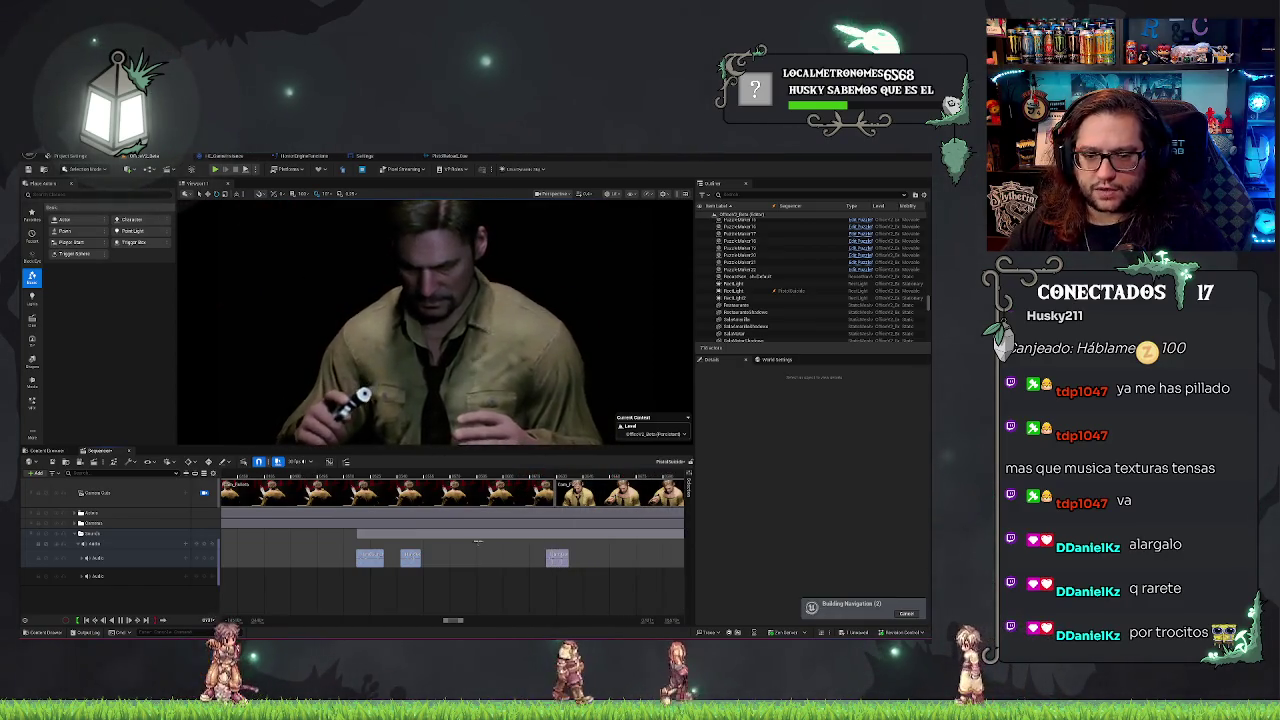
scroll(478, 540, down, 2)
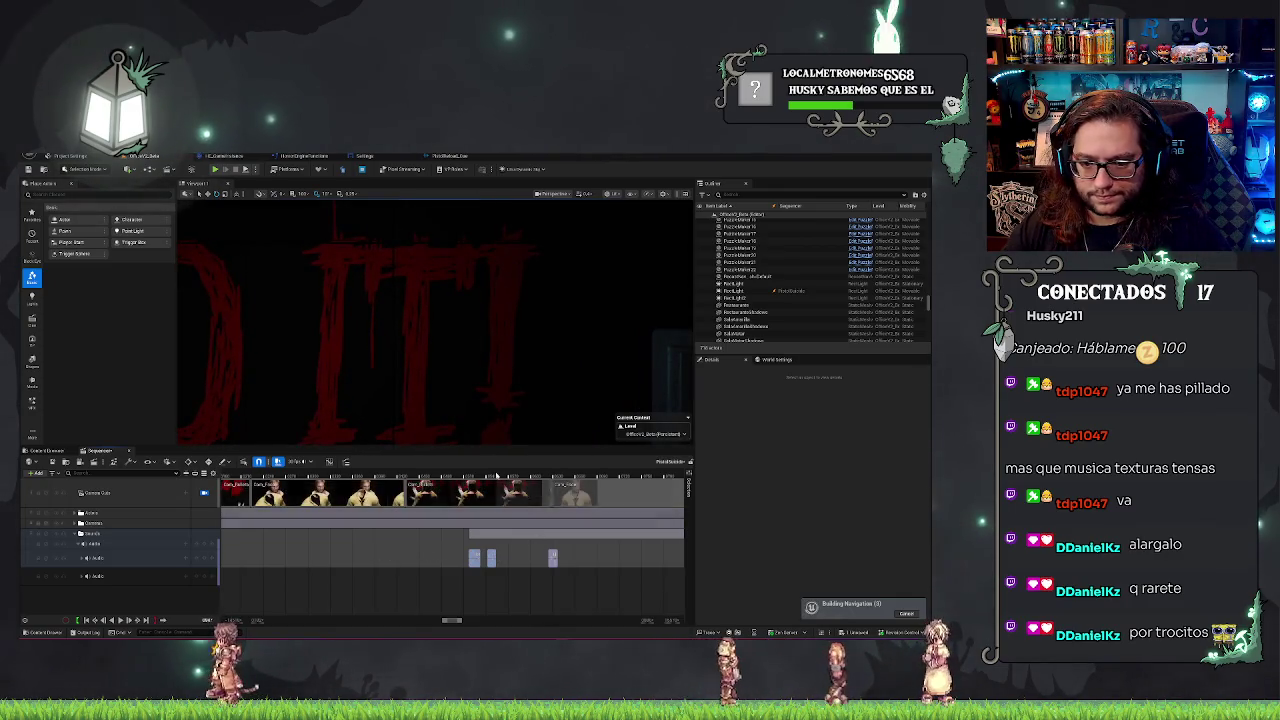
Slide the last handgun clip later to match the front character shot cut and play to verify.
click(500, 528)
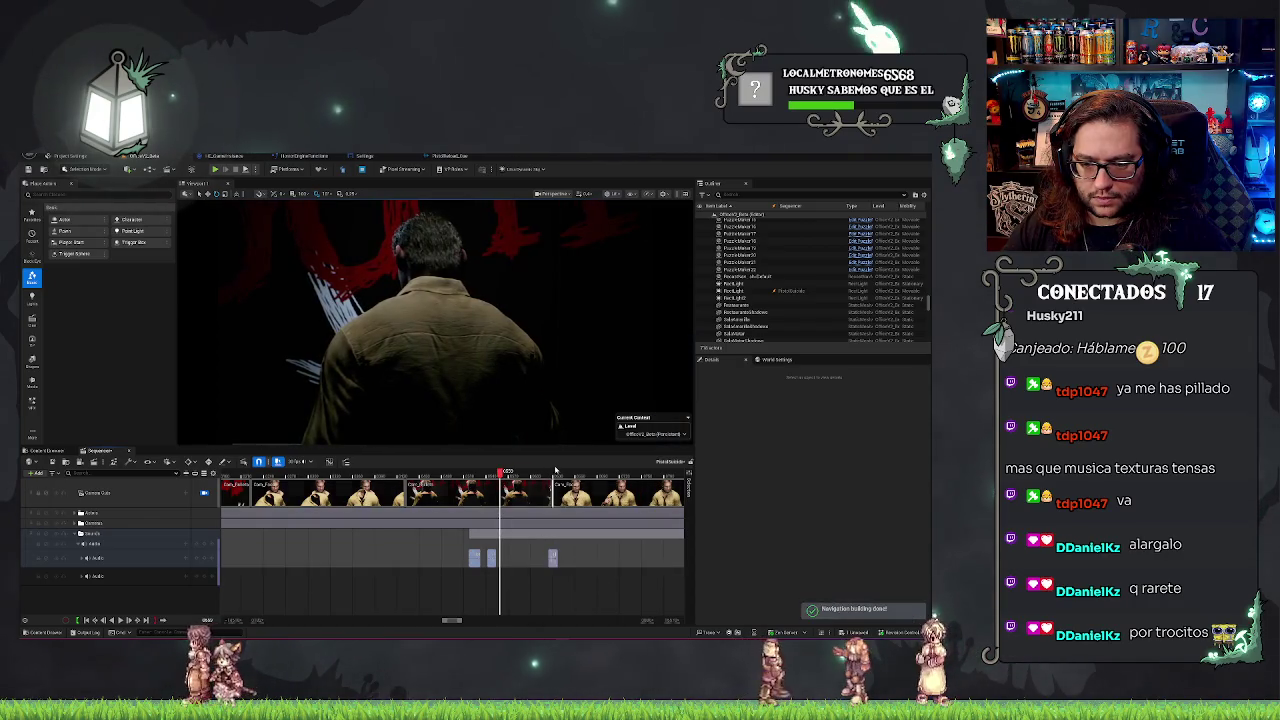
scroll(561, 494, up, 3)
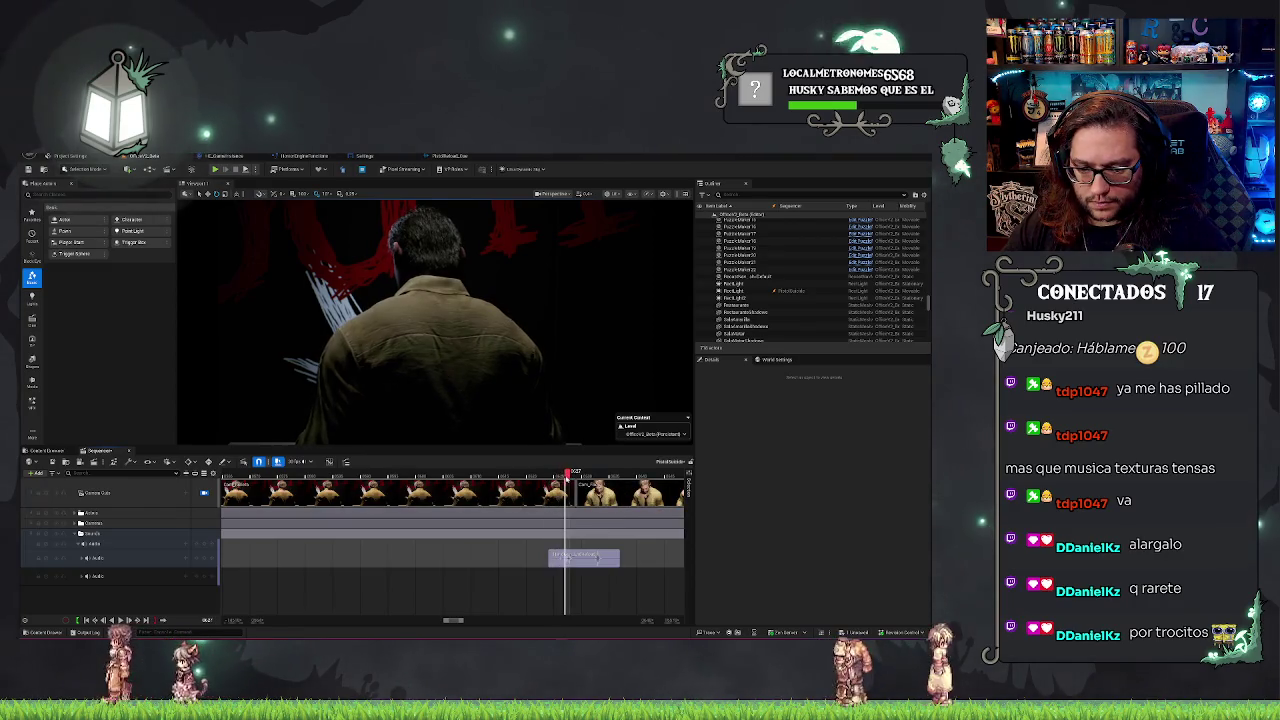
drag(575, 482, 643, 481)
drag(600, 557, 598, 557)
click(574, 473)
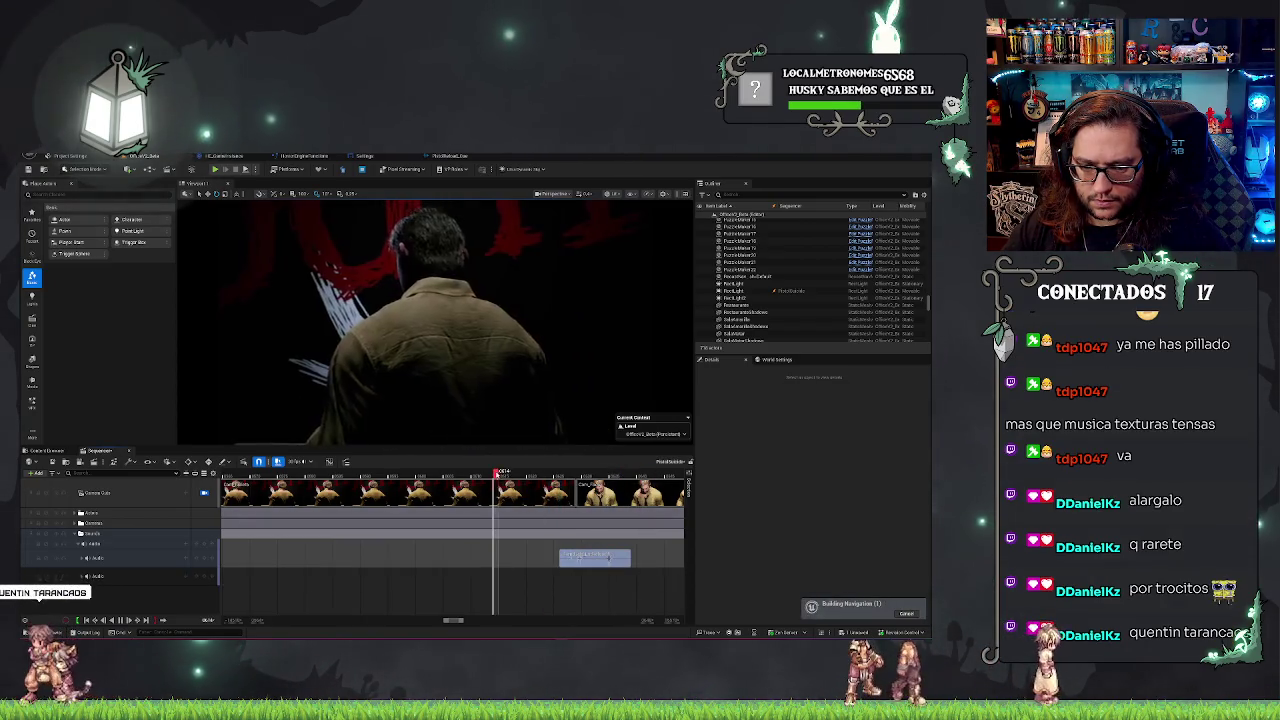
key(space)
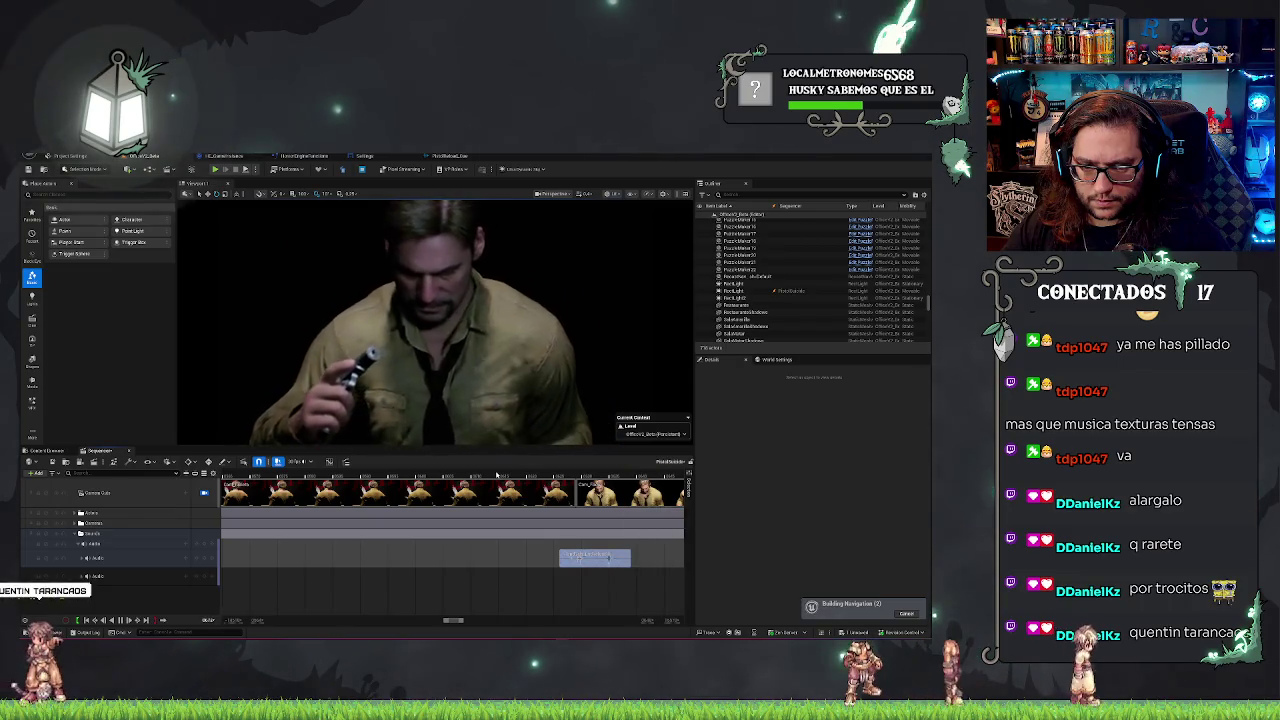
scroll(450, 540, down, 5)
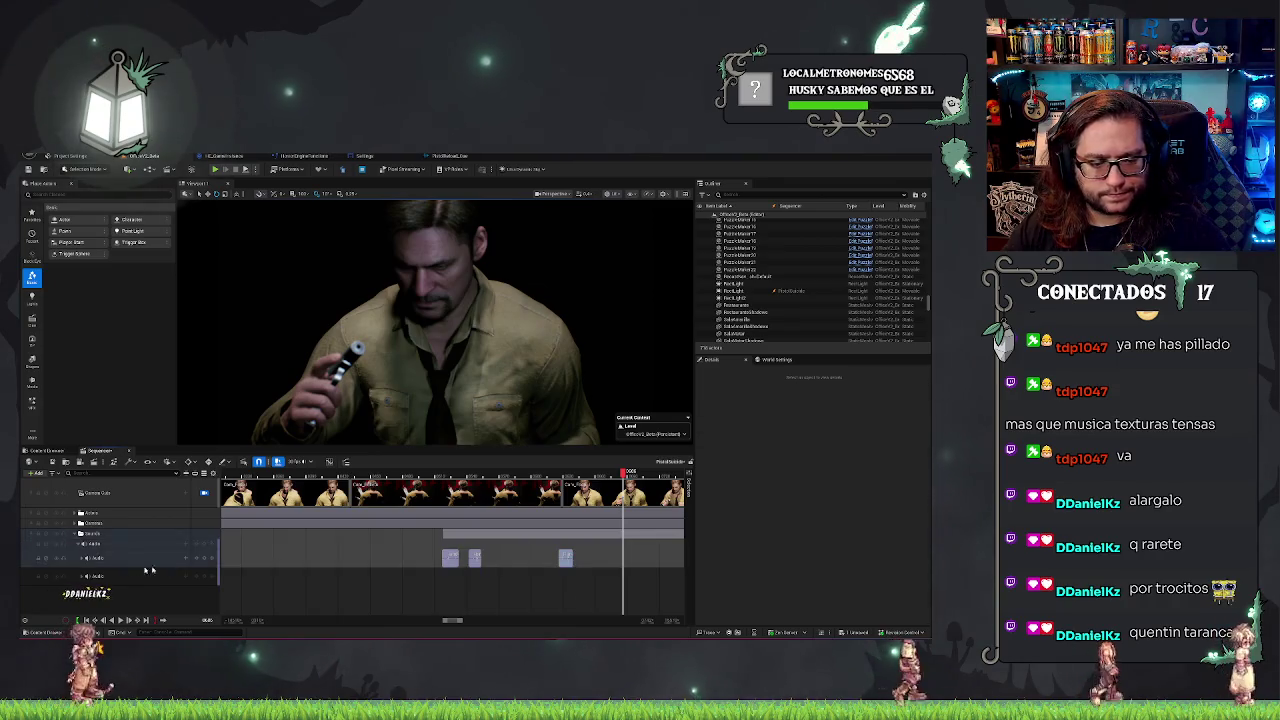
Select the Audio track and its sound clip, then save the sequence.
click(83, 558)
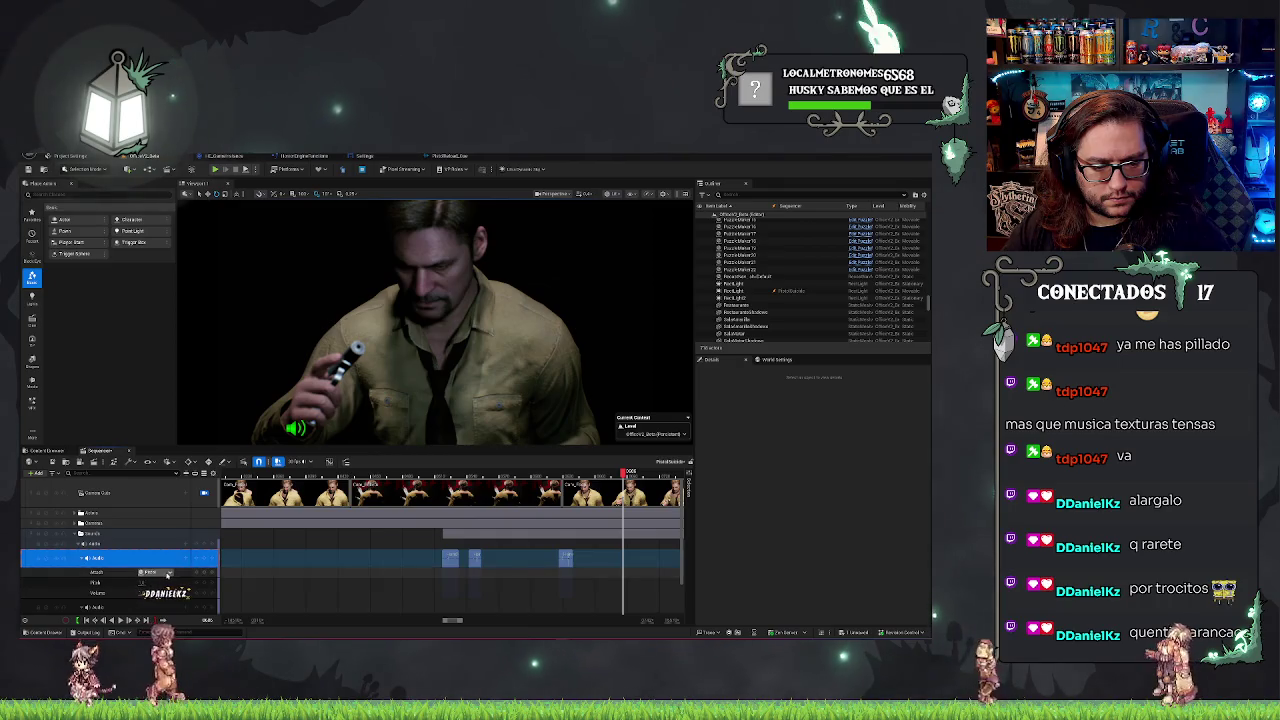
click(451, 558)
click(451, 558)
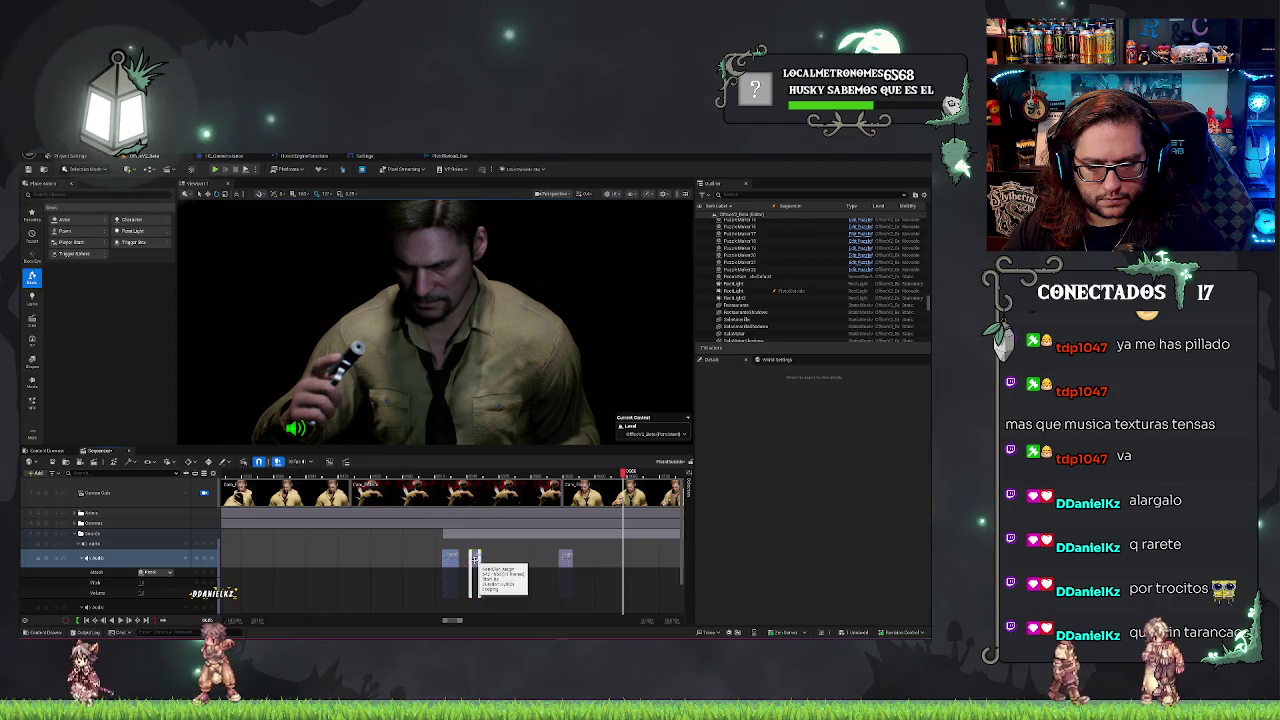
scroll(103, 568, down, 1)
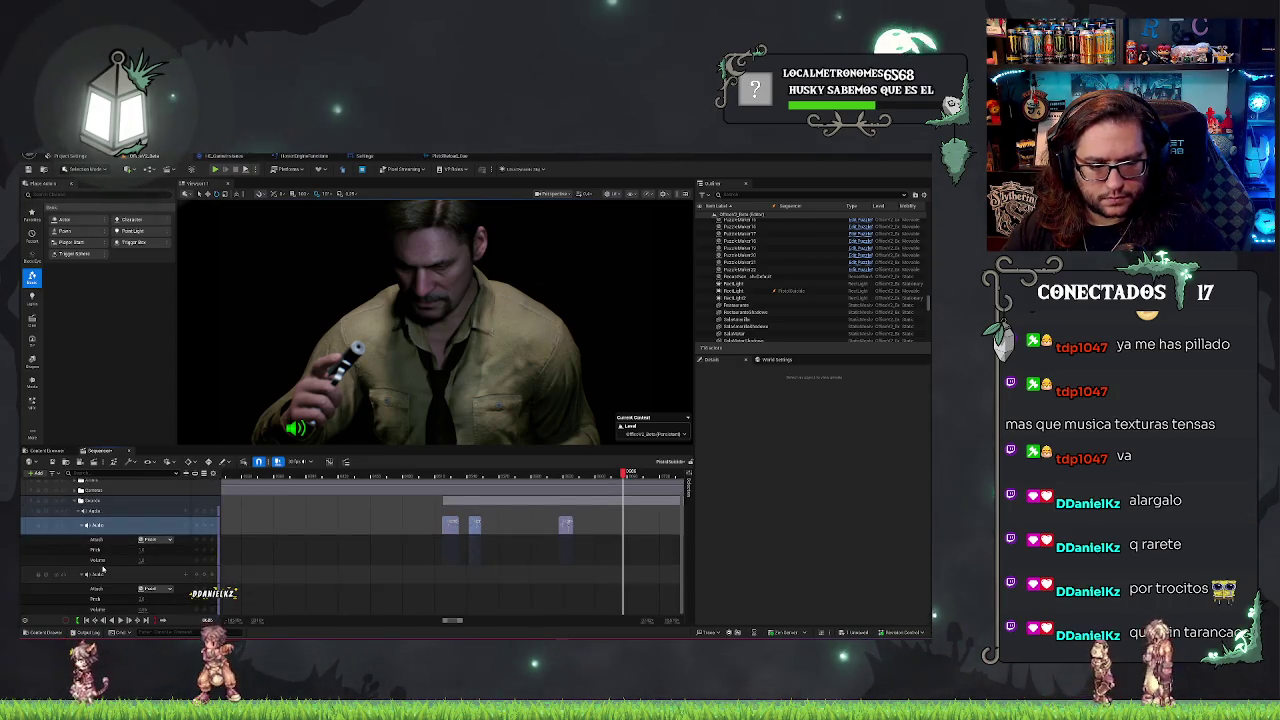
scroll(103, 568, up, 1)
click(118, 544)
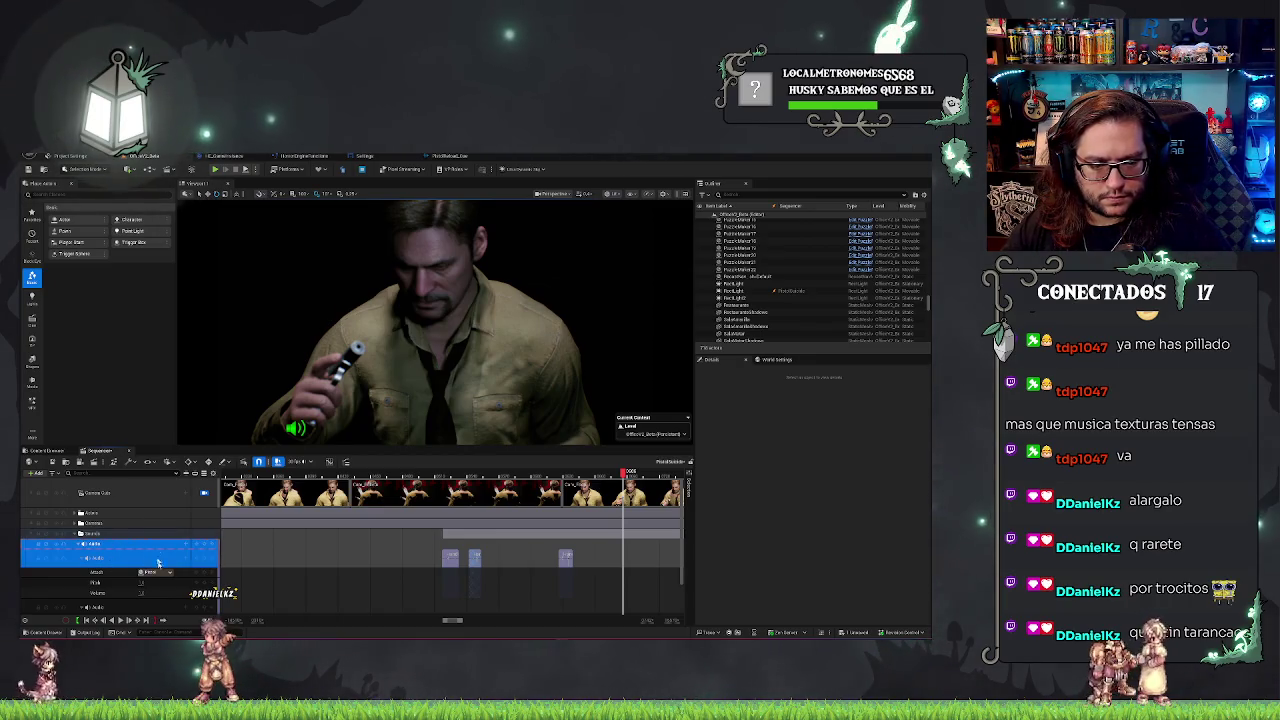
scroll(100, 538, down, 1)
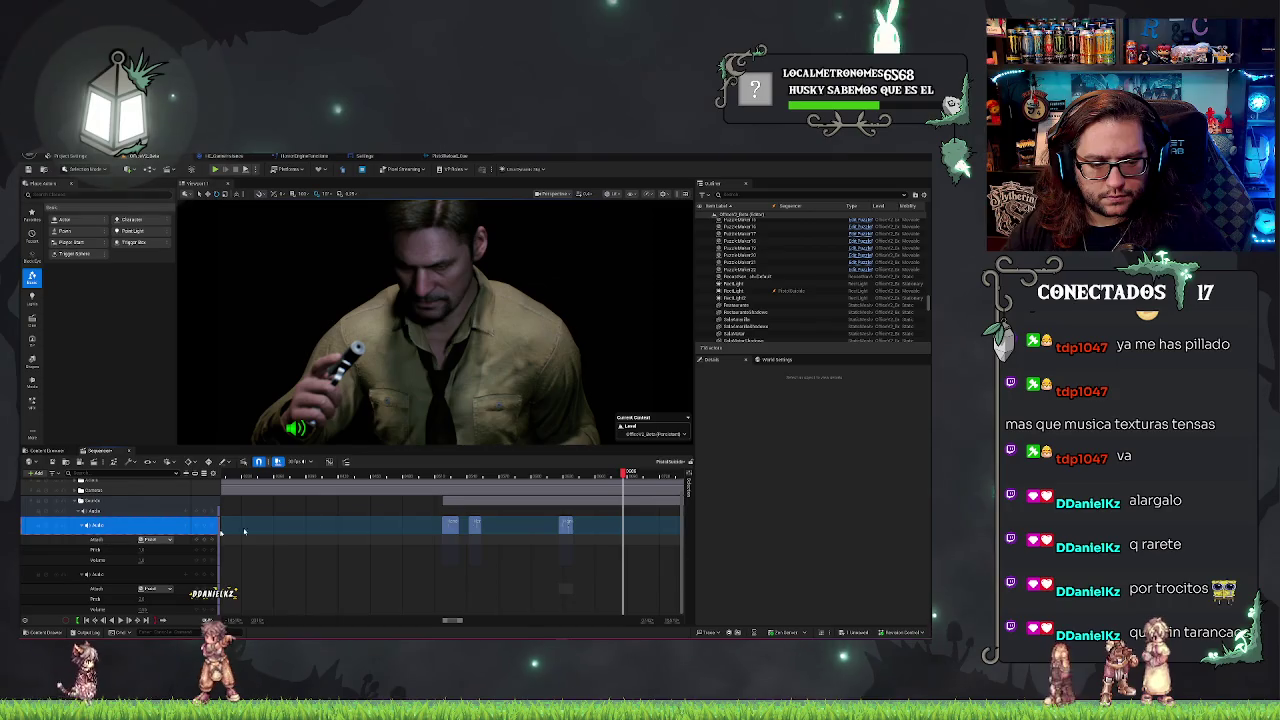
click(60, 462)
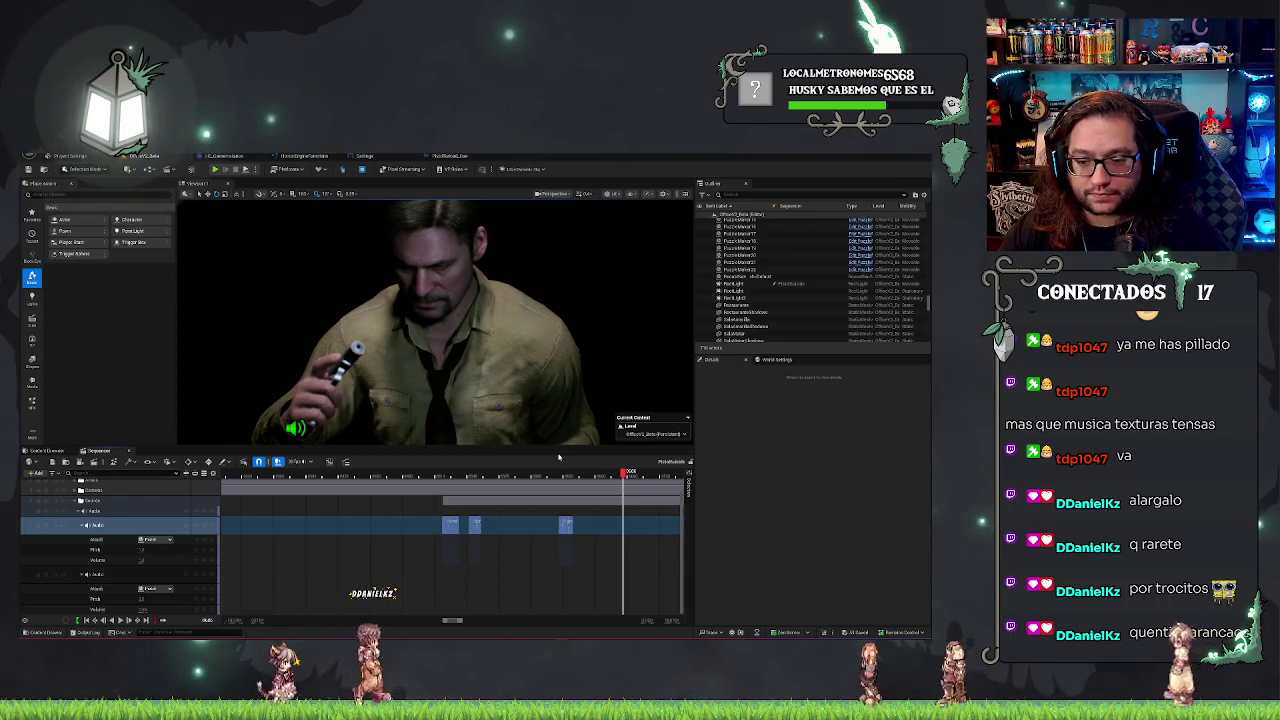
Scrub the playhead back to the shot from behind the character.
mouse_move(440, 475)
mouse_down()
mouse_move(429, 475)
mouse_move(486, 475)
mouse_up()
click(450, 476)
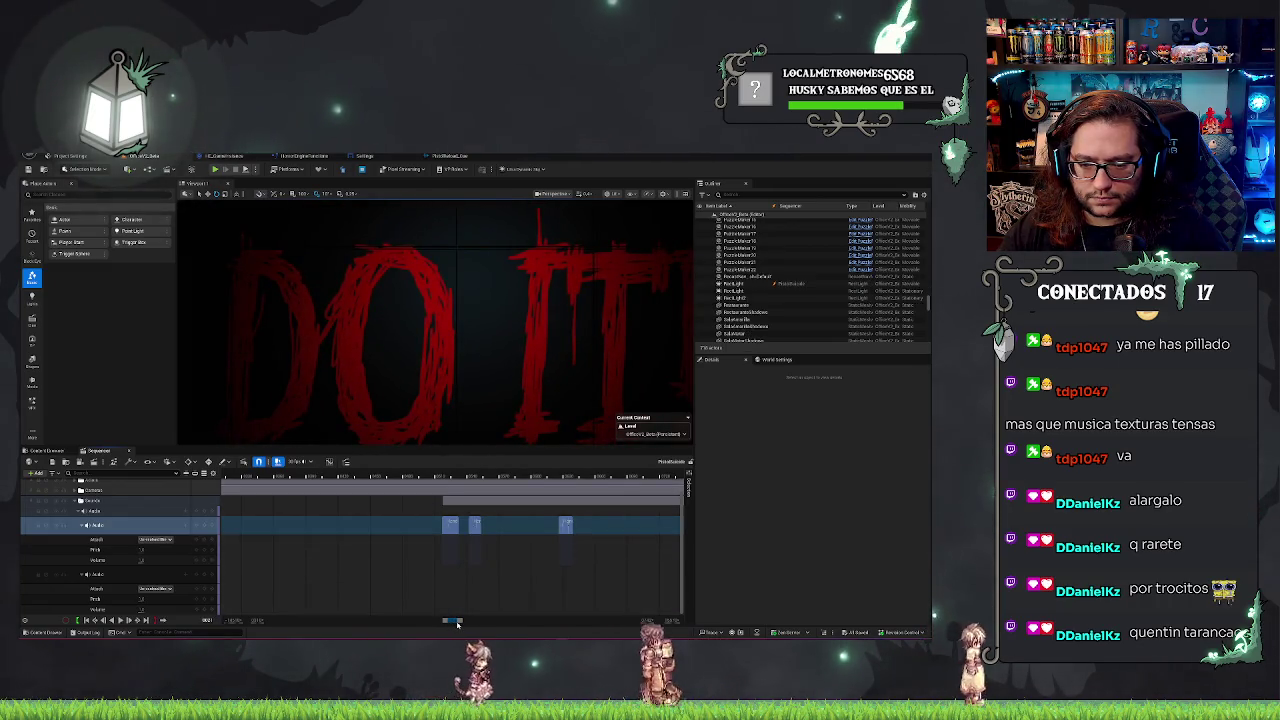
mouse_move(455, 622)
mouse_down()
mouse_move(477, 625)
mouse_move(460, 629)
mouse_up()
Scrub through the DO IT title reveal and select the small sound clip near it.
drag(555, 478, 540, 480)
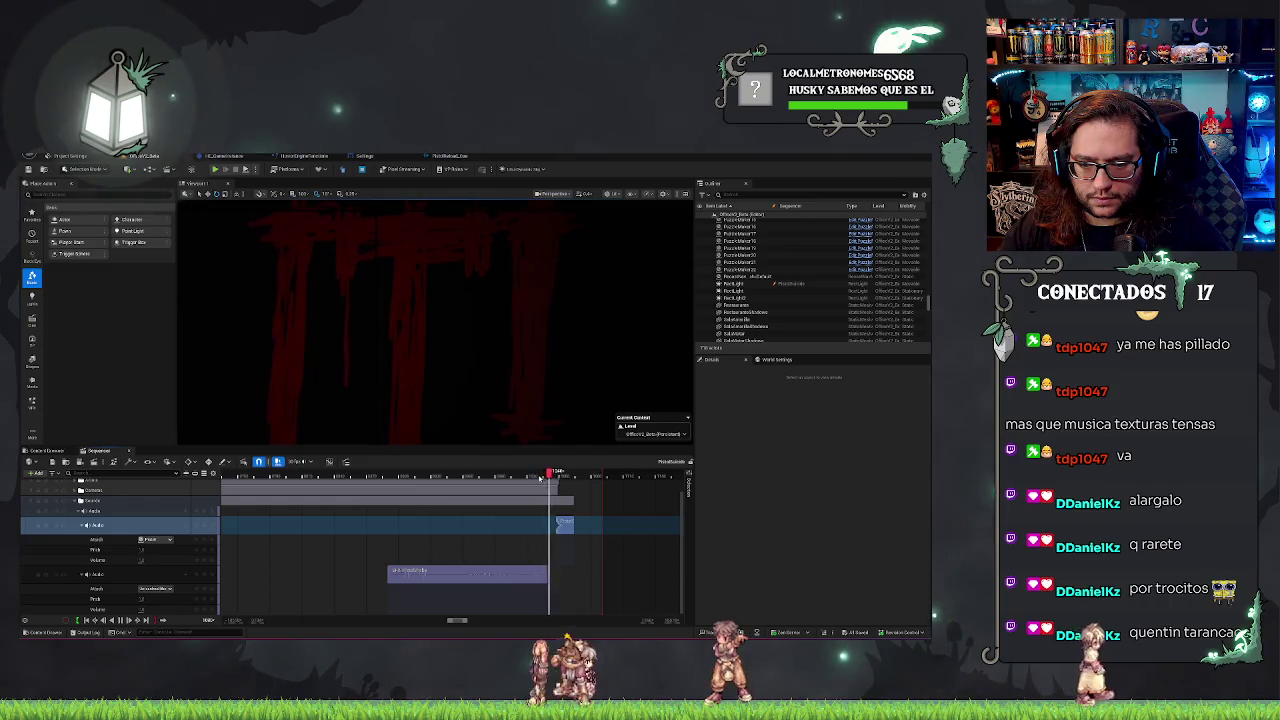
click(563, 527)
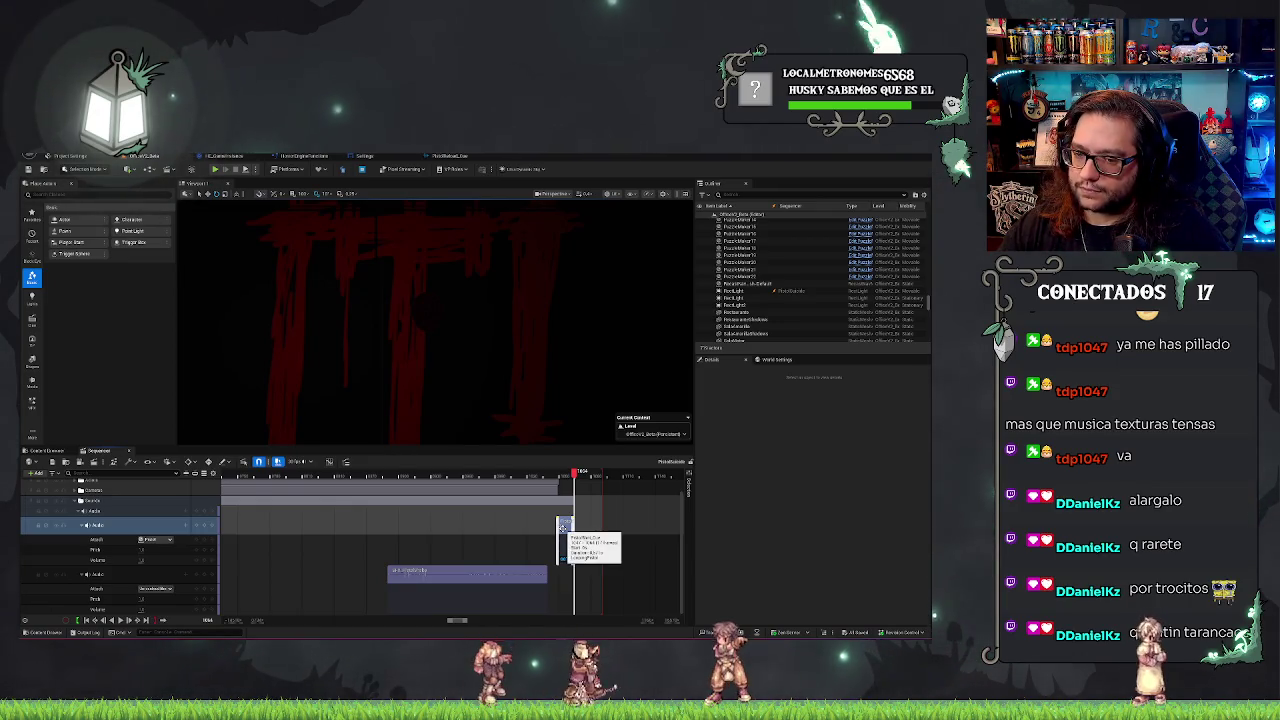
click(560, 474)
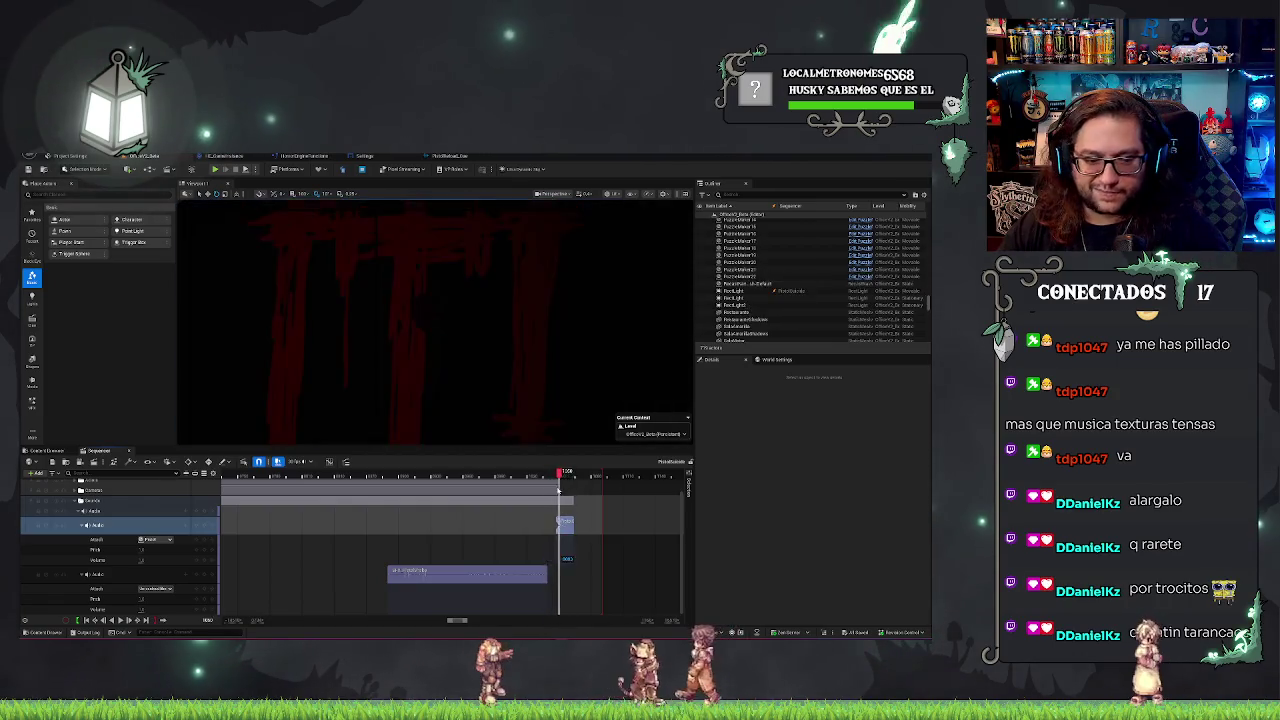
mouse_move(559, 488)
mouse_down()
mouse_move(380, 478)
mouse_move(587, 484)
mouse_up()
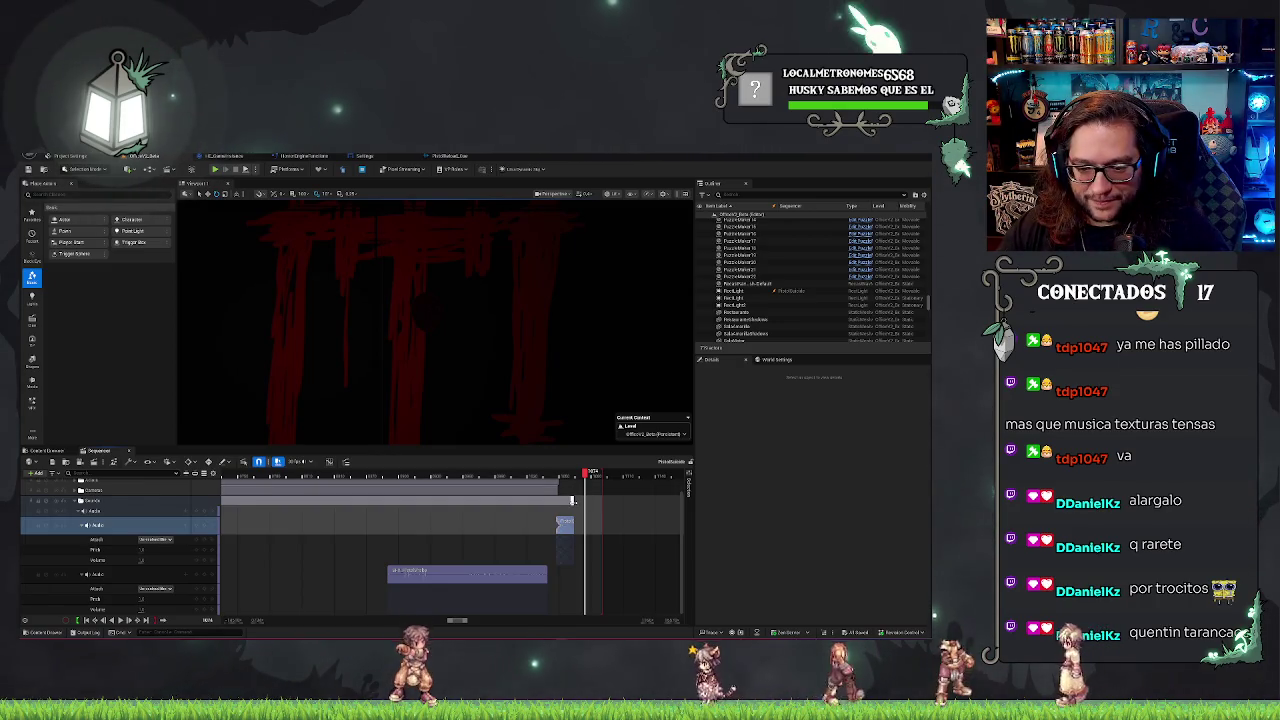
Undo the accidental stretch of the short audio clip and play from just before it.
click(573, 500)
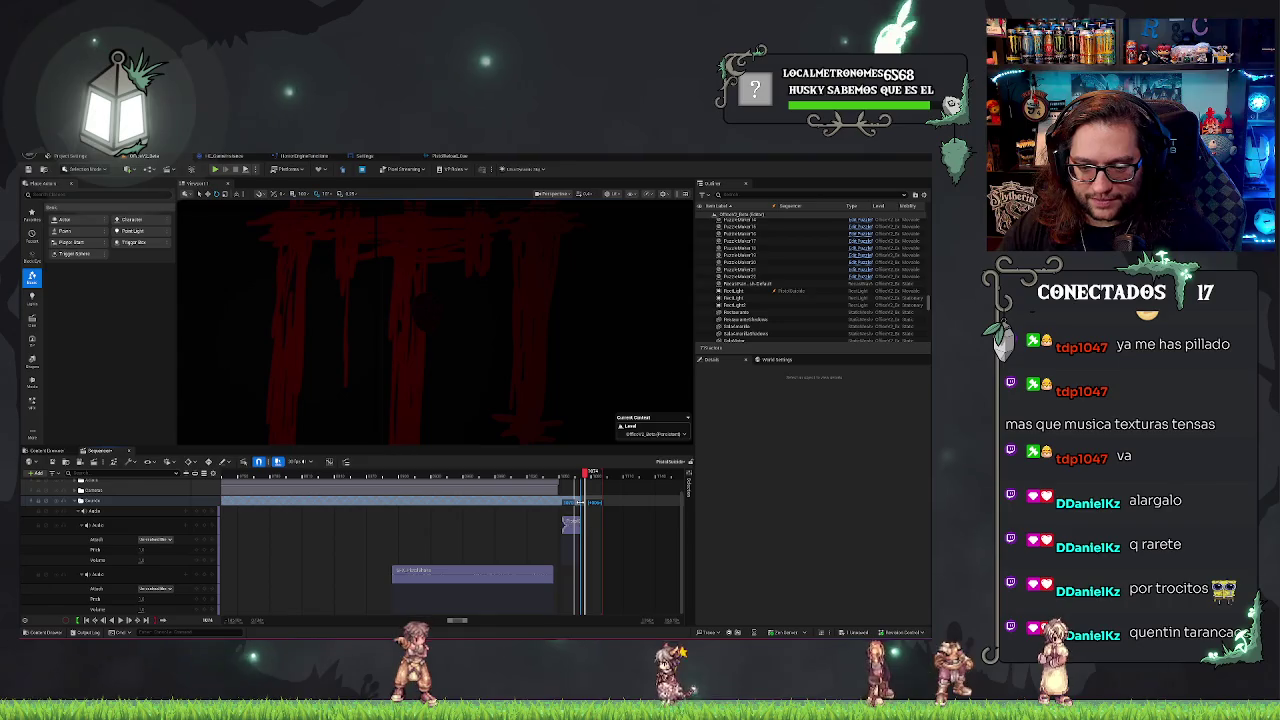
key(ctrl+z)
click(551, 472)
key(space)
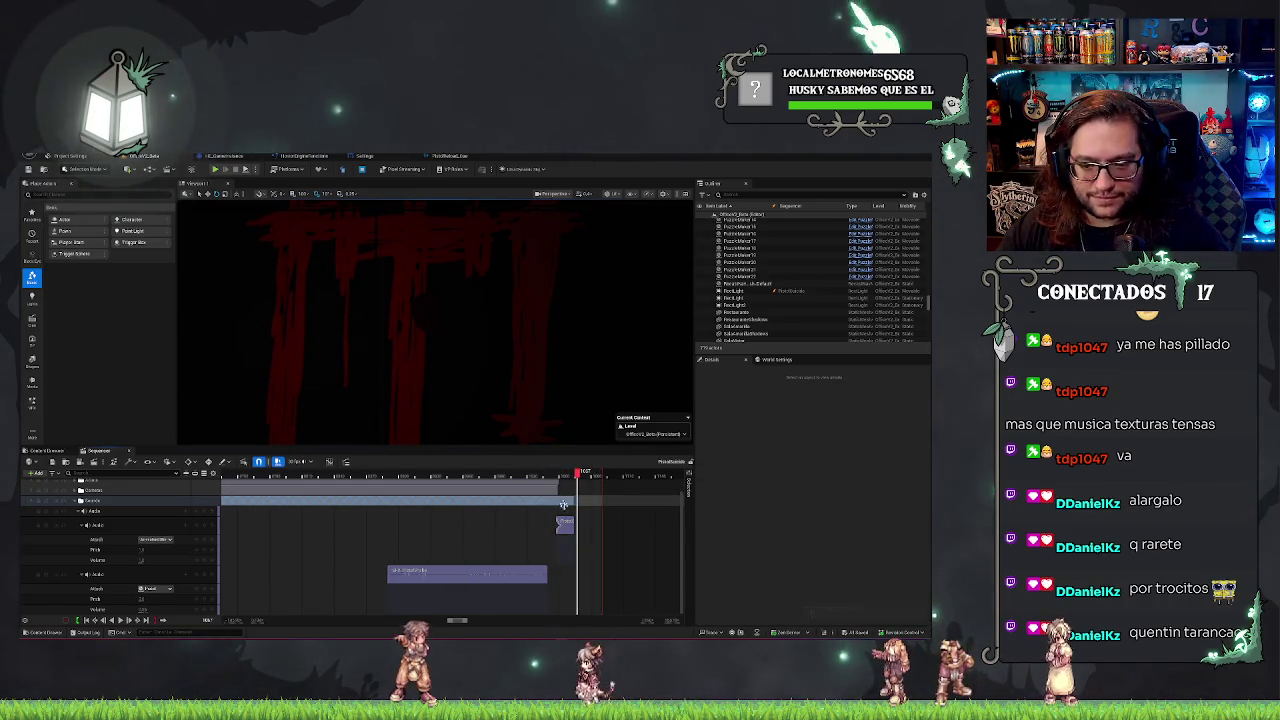
right_click(563, 524)
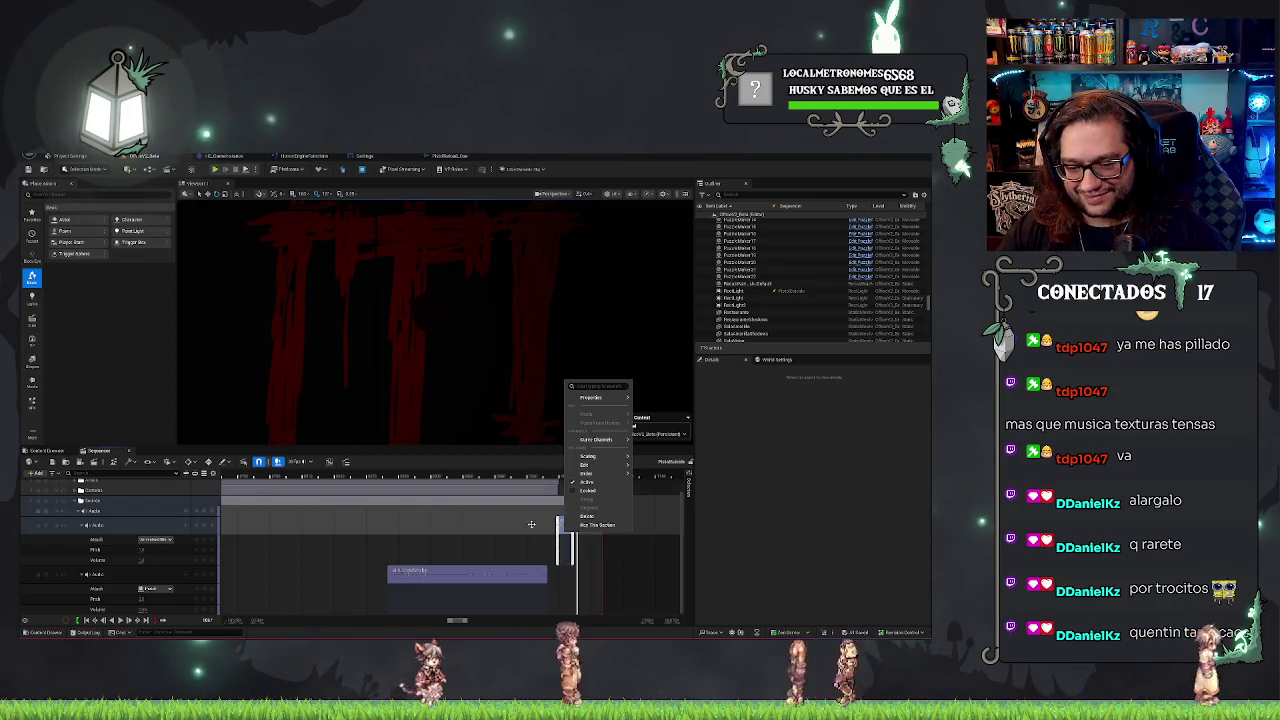
Undo the recent audio clip edits until the camera cuts track returns.
click(537, 467)
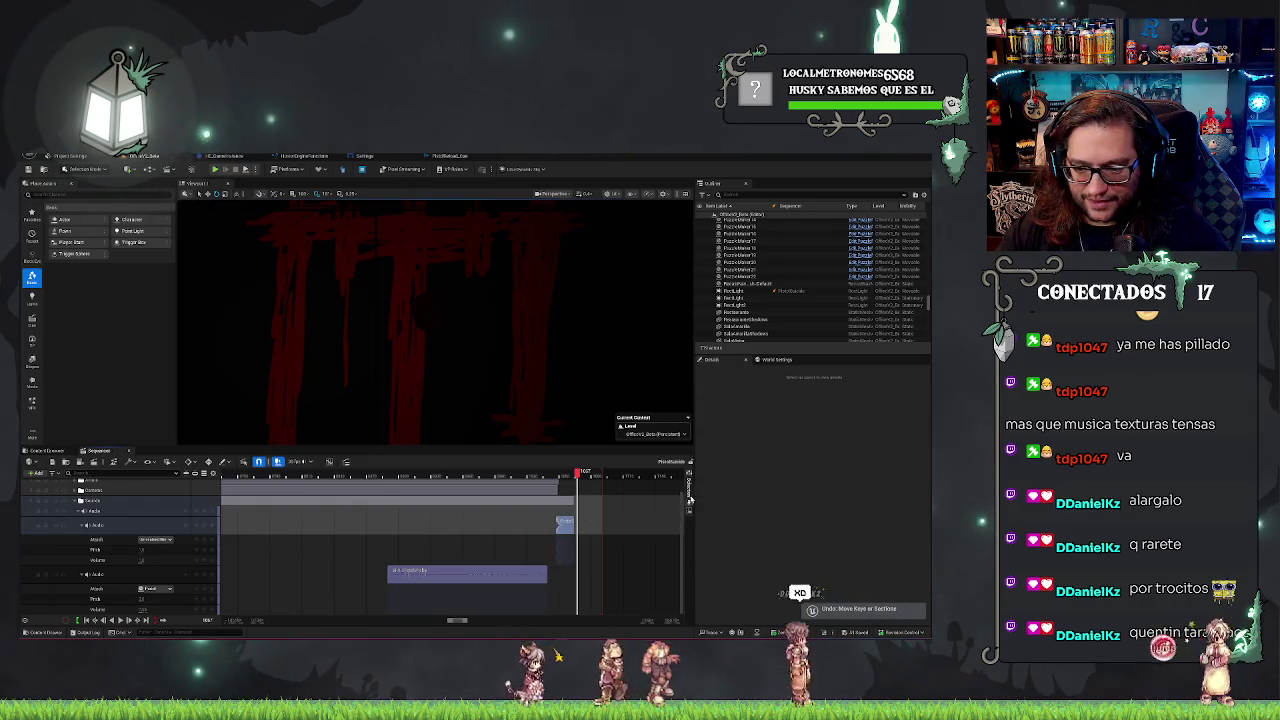
key(ctrl+z)
key(ctrl+z)
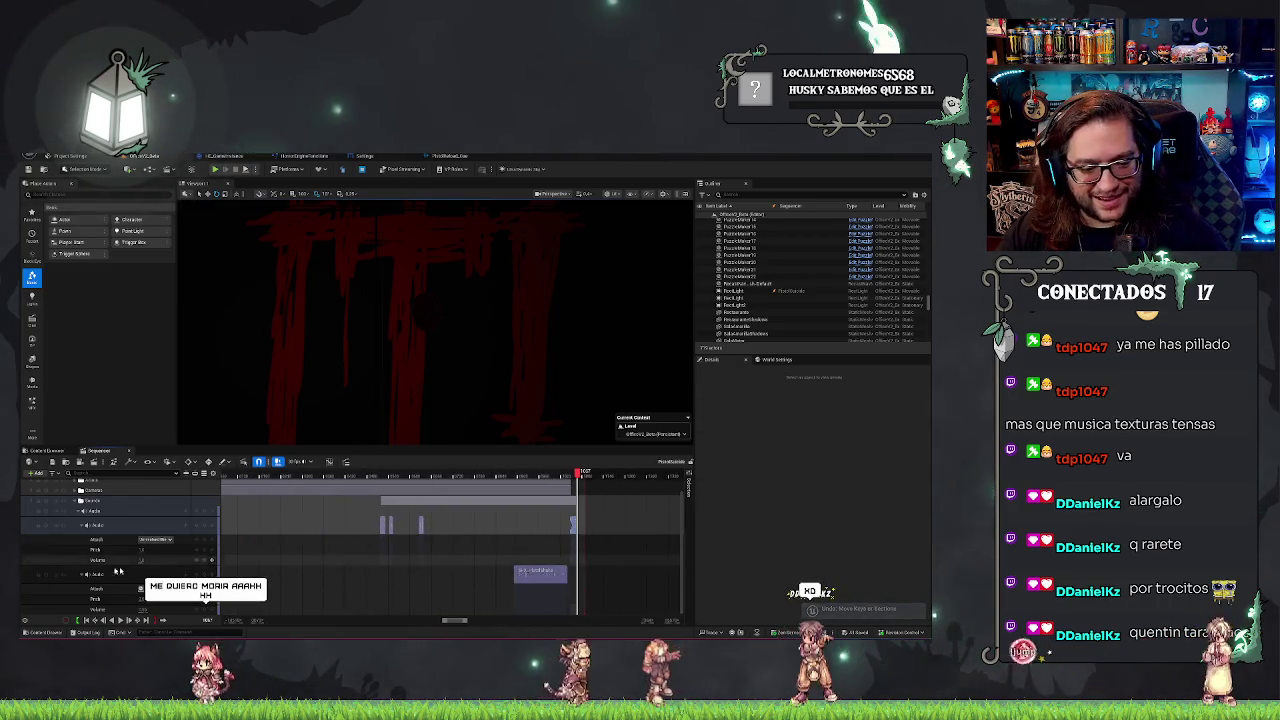
key(ctrl+z)
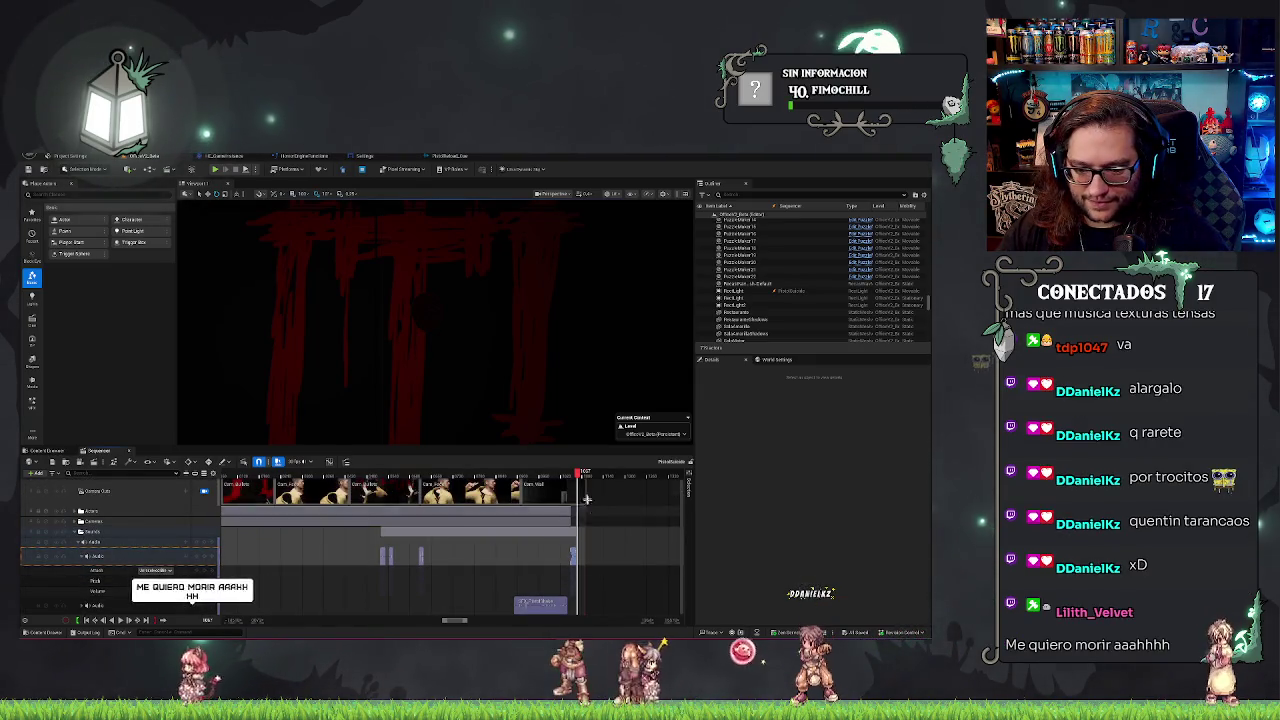
Drag the long audio clip's left edge to start earlier and check its new start with the playhead.
drag(415, 552, 365, 548)
click(600, 574)
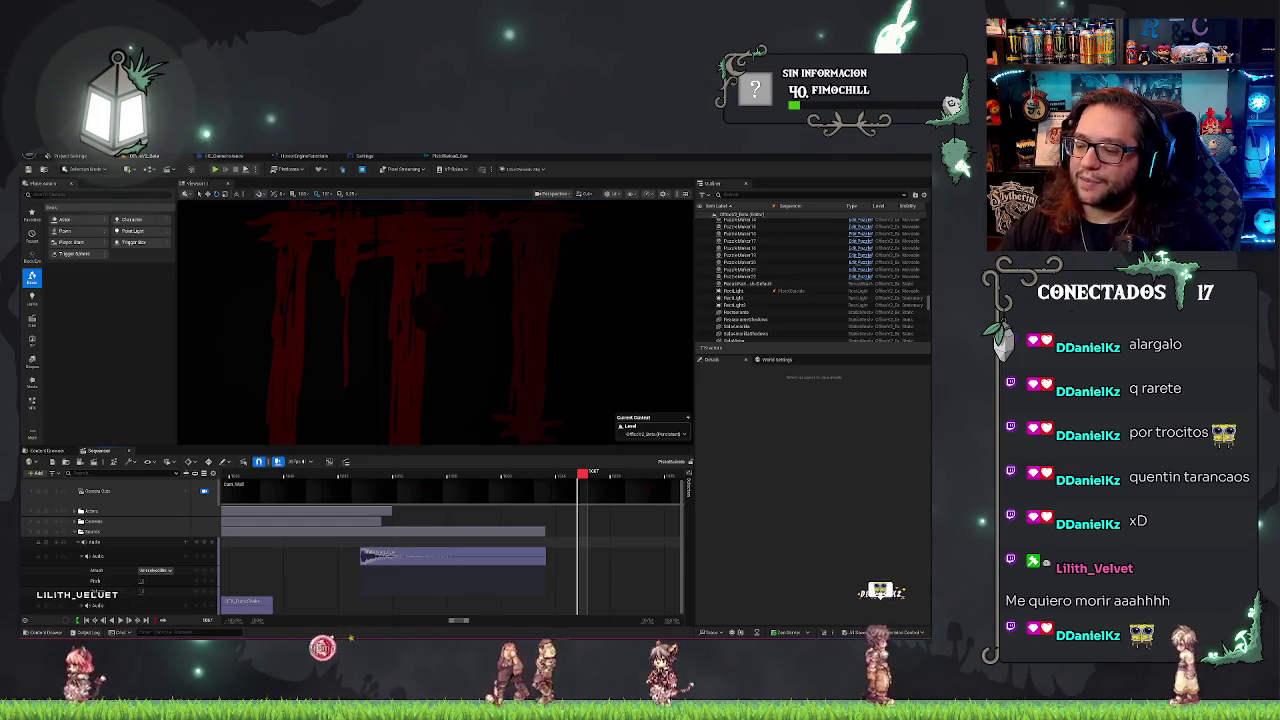
click(346, 478)
click(342, 477)
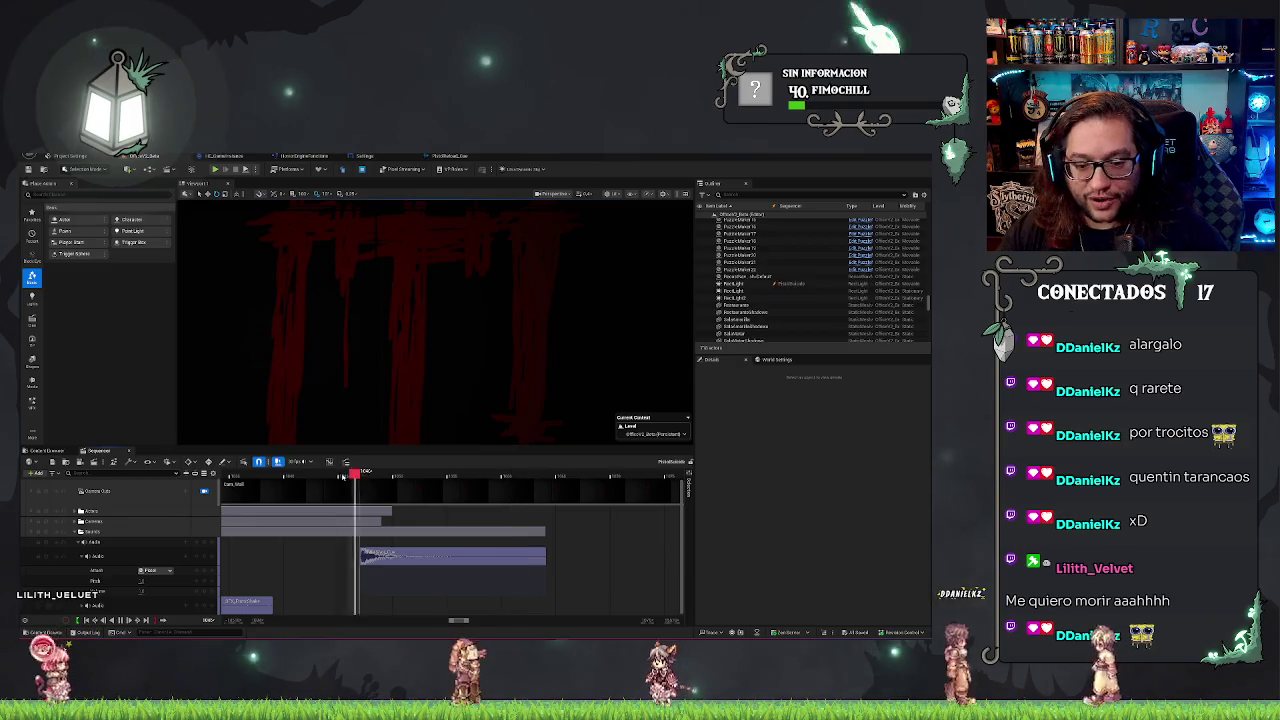
click(451, 477)
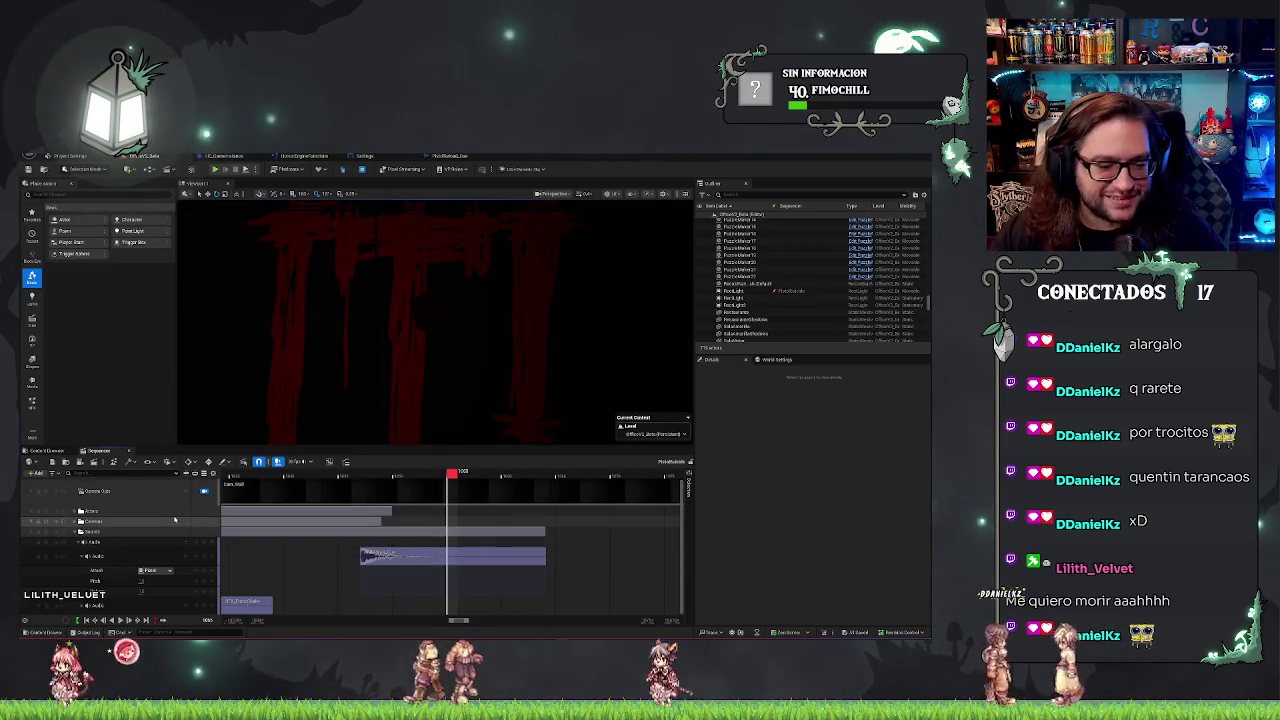
click(385, 561)
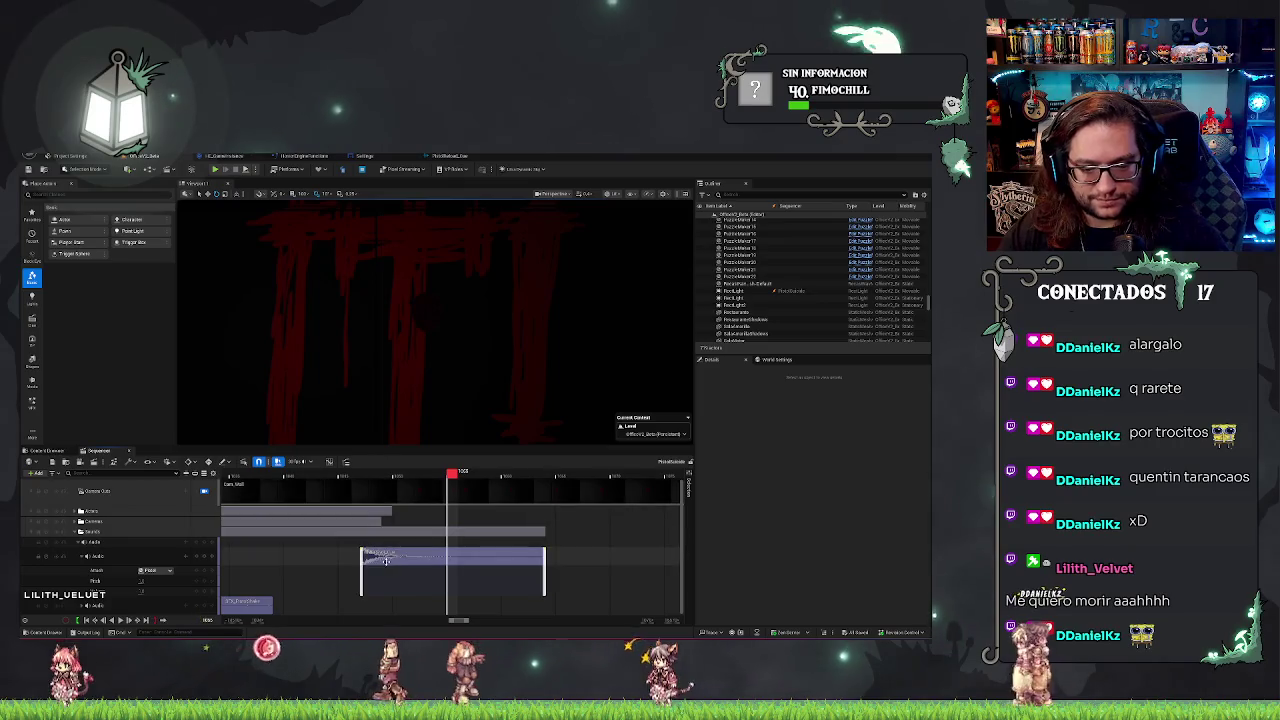
right_click(385, 561)
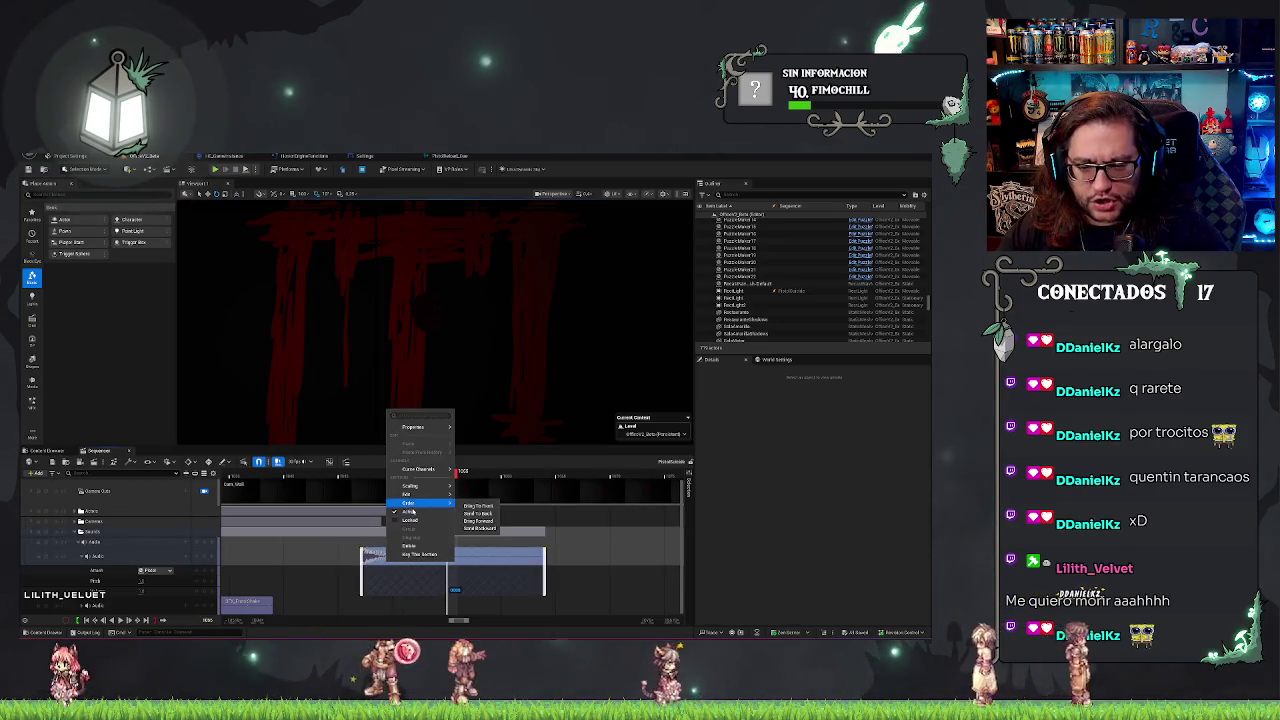
click(409, 511)
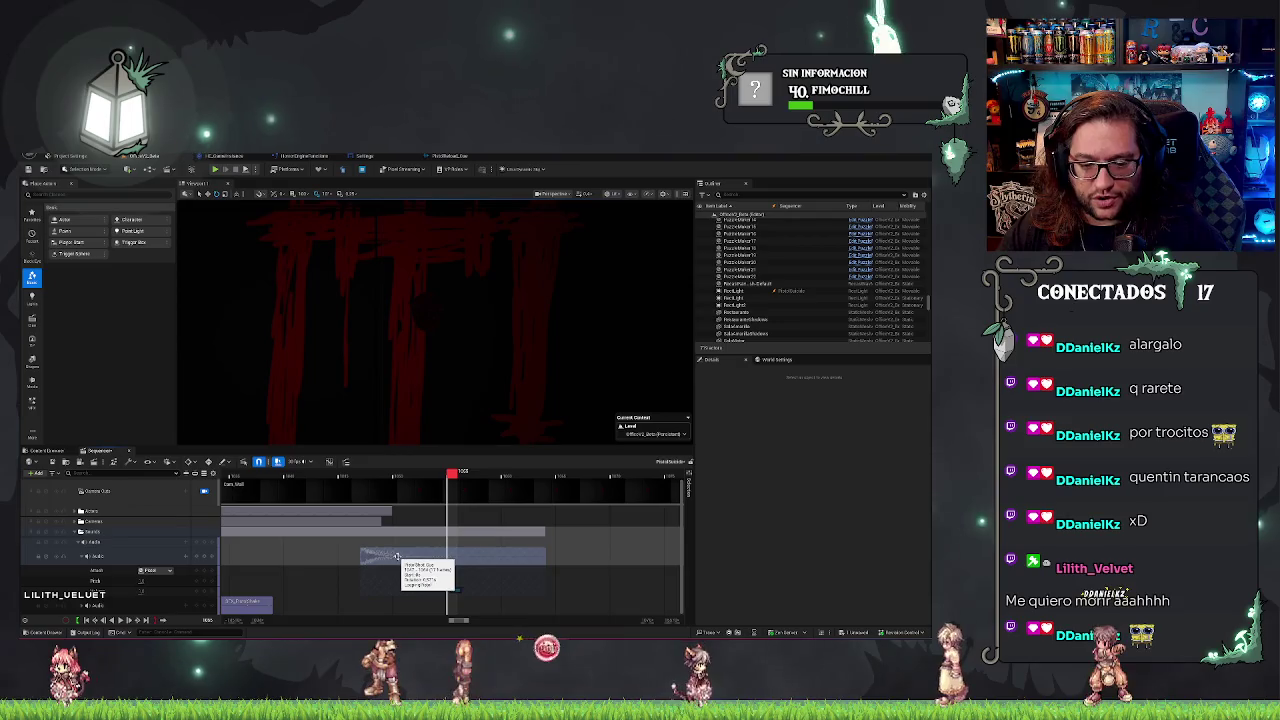
right_click(396, 556)
click(411, 510)
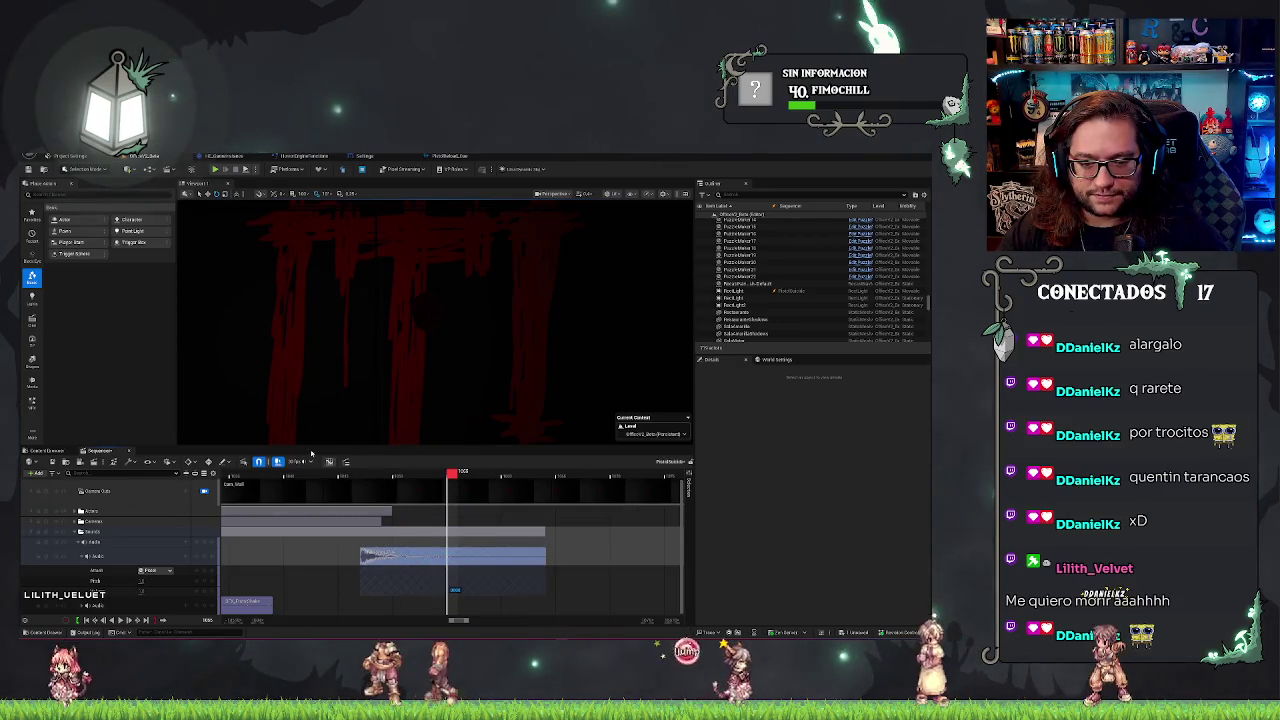
click(288, 477)
key(space)
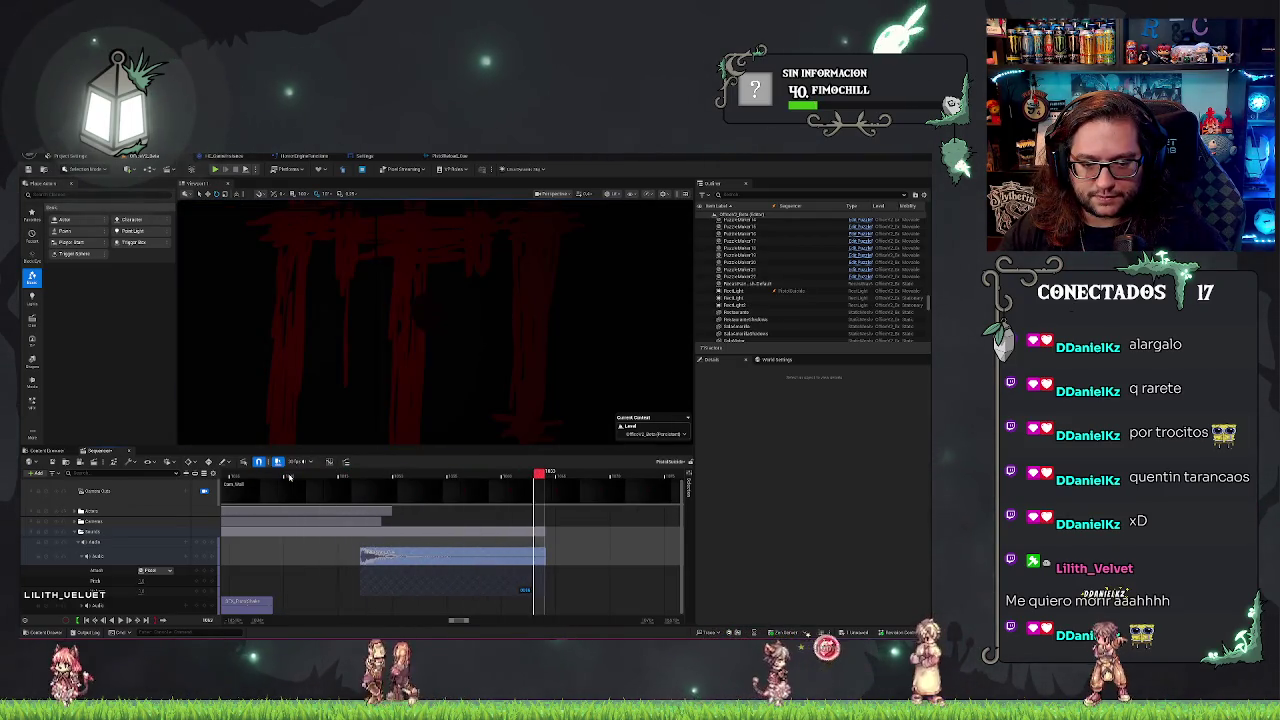
click(385, 556)
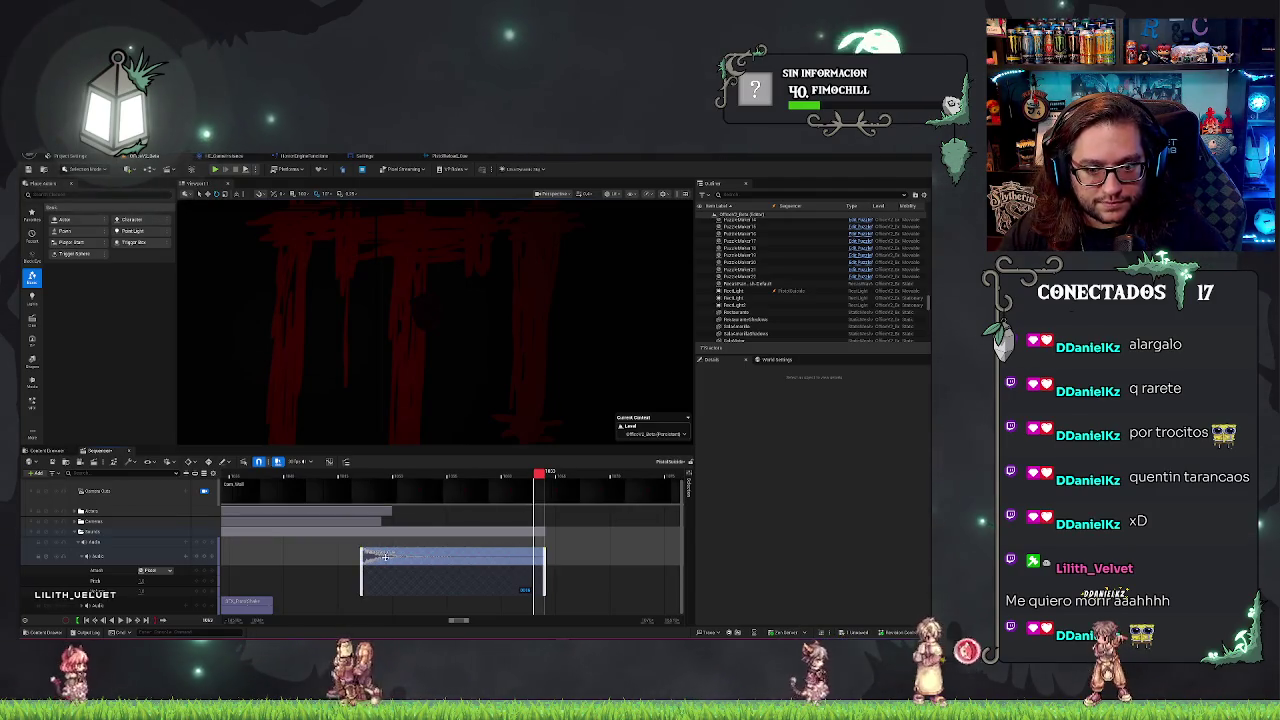
right_click(385, 556)
mouse_move(414, 423)
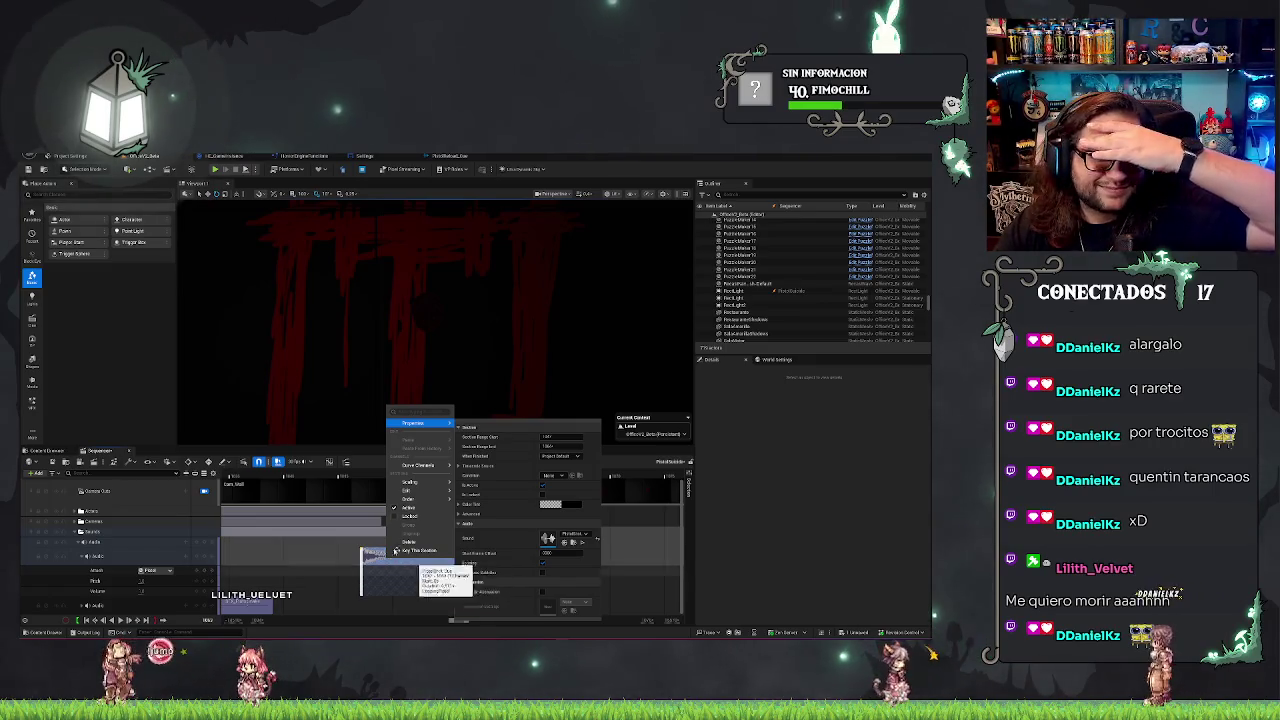
click(252, 424)
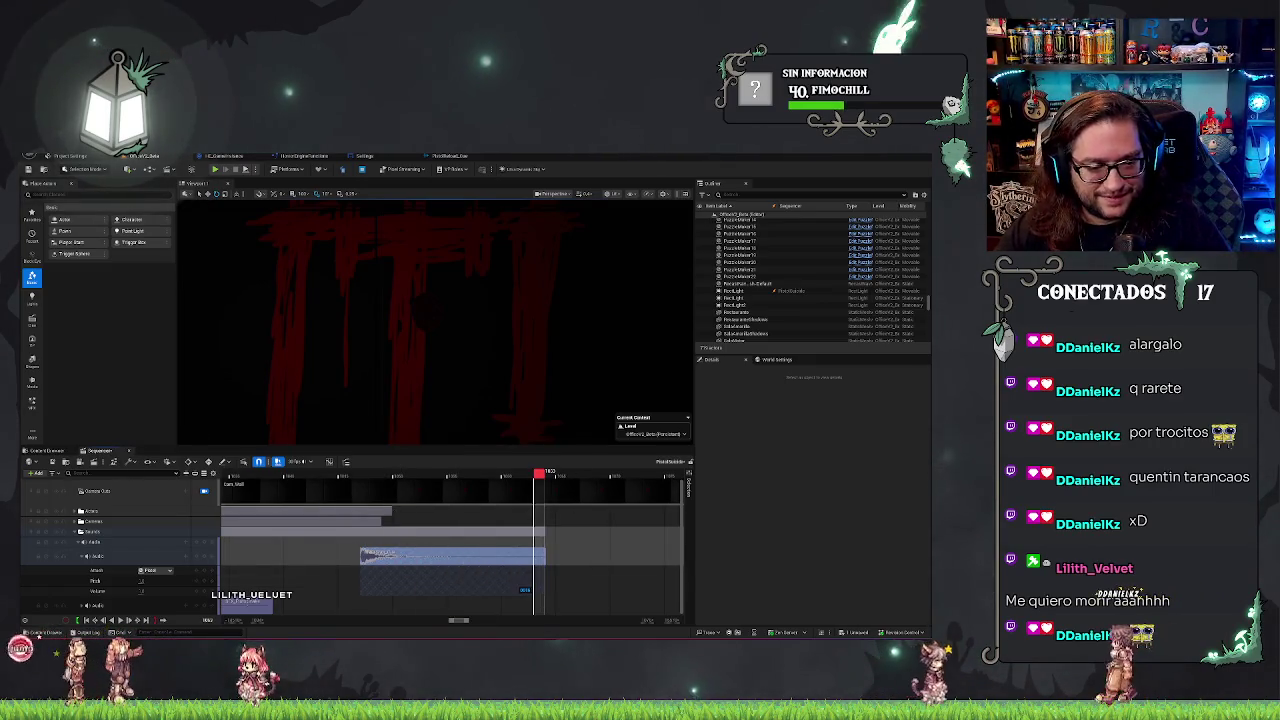
key(space)
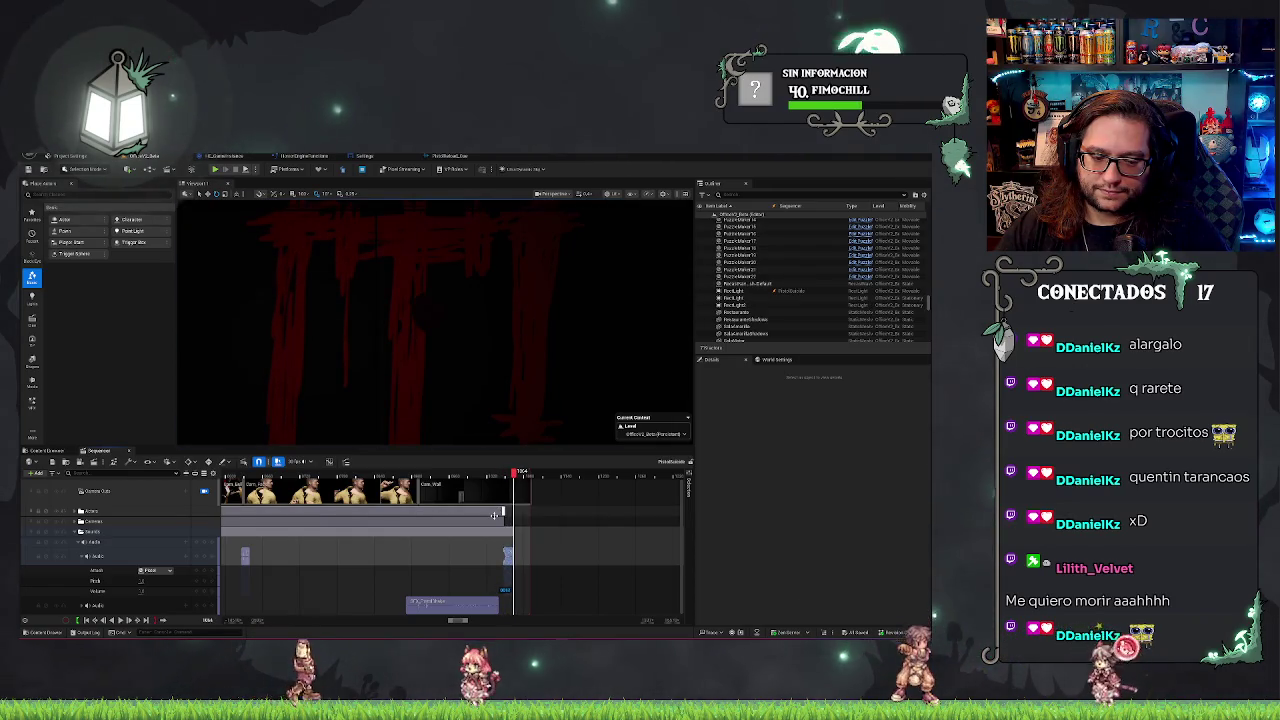
Collapse the expanded Audio track so its sub-rows are hidden.
click(82, 560)
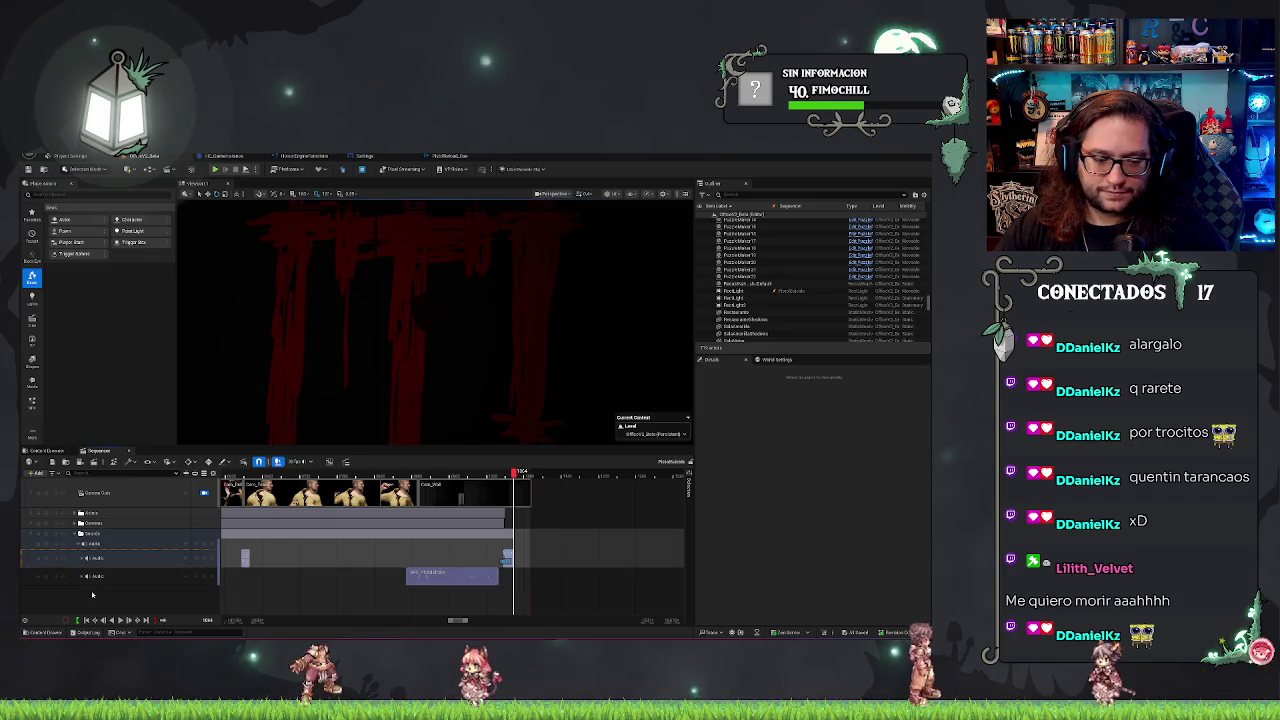
Add a new Audio Track and move the short clip onto it, nudged slightly earlier.
right_click(94, 594)
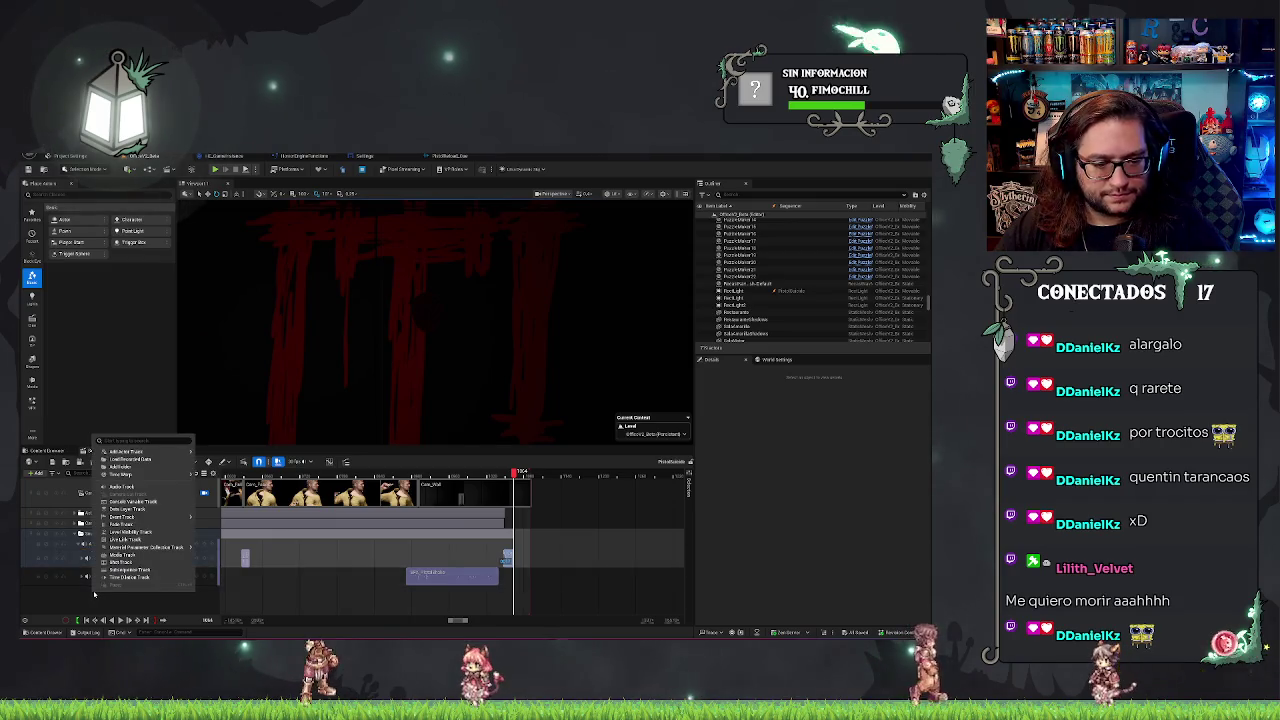
click(130, 487)
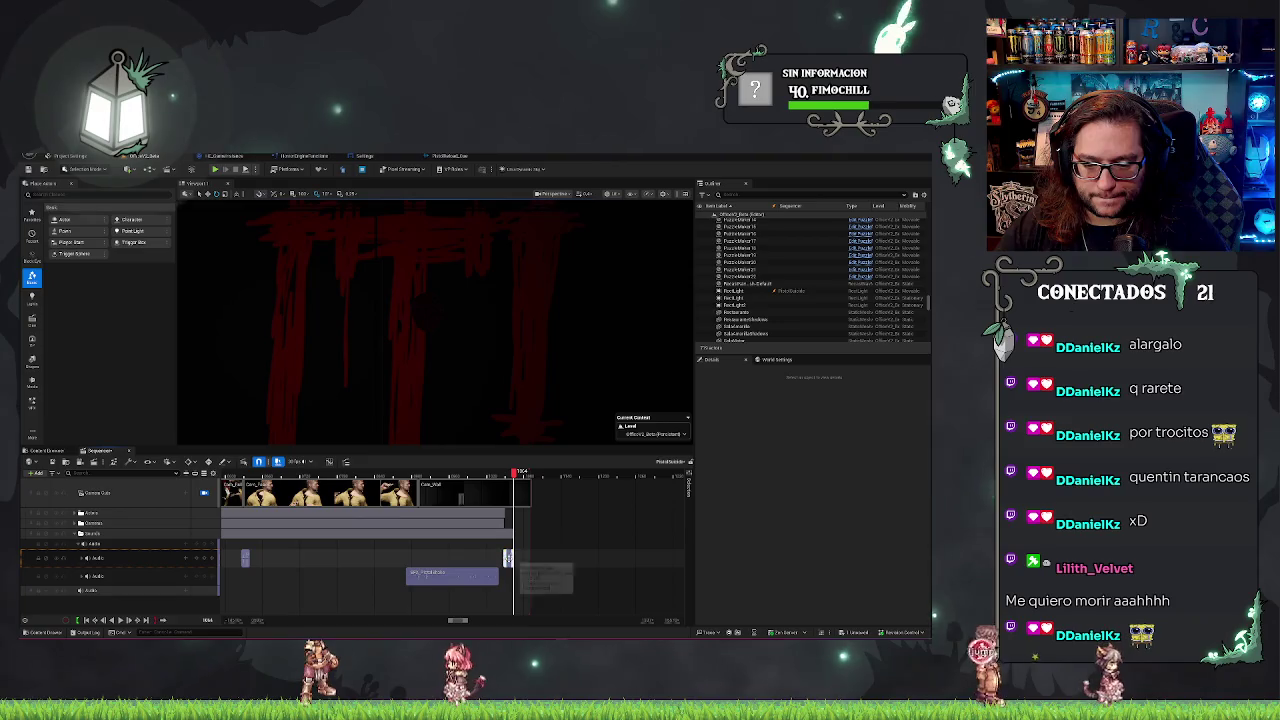
drag(507, 558, 507, 610)
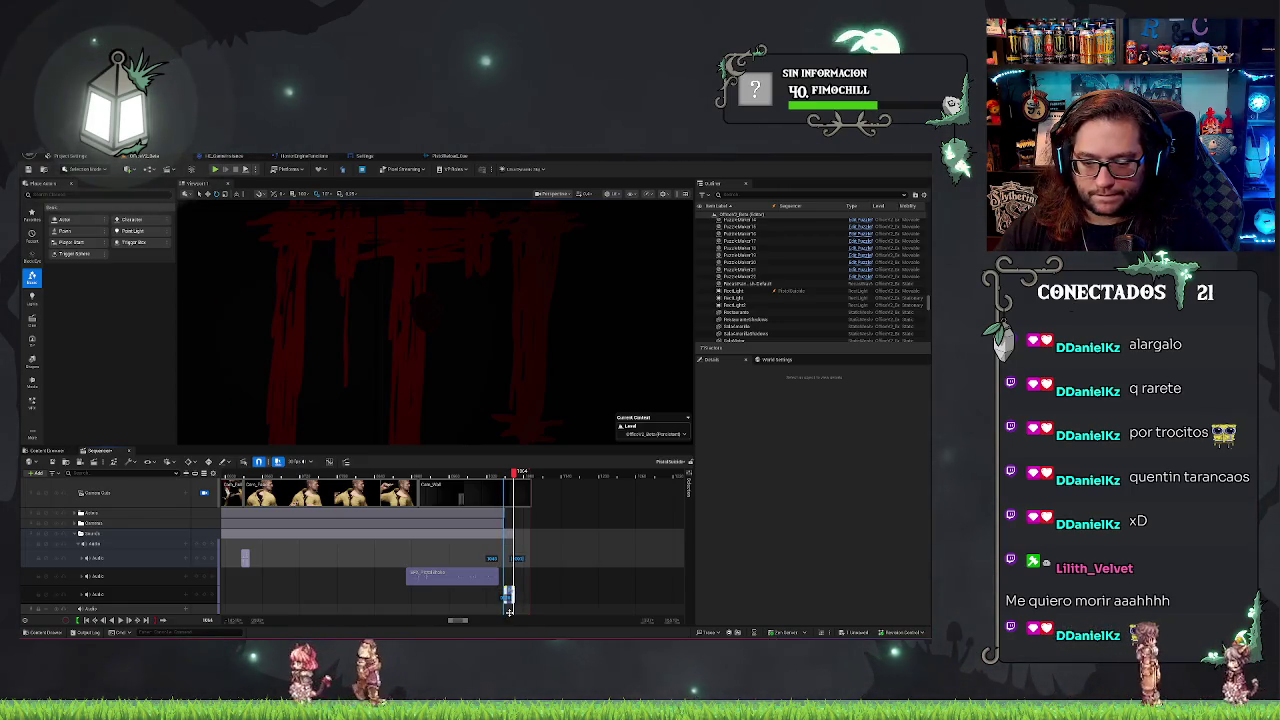
drag(506, 596, 497, 597)
Play from just before the short clip to check its timing on the new track.
click(500, 478)
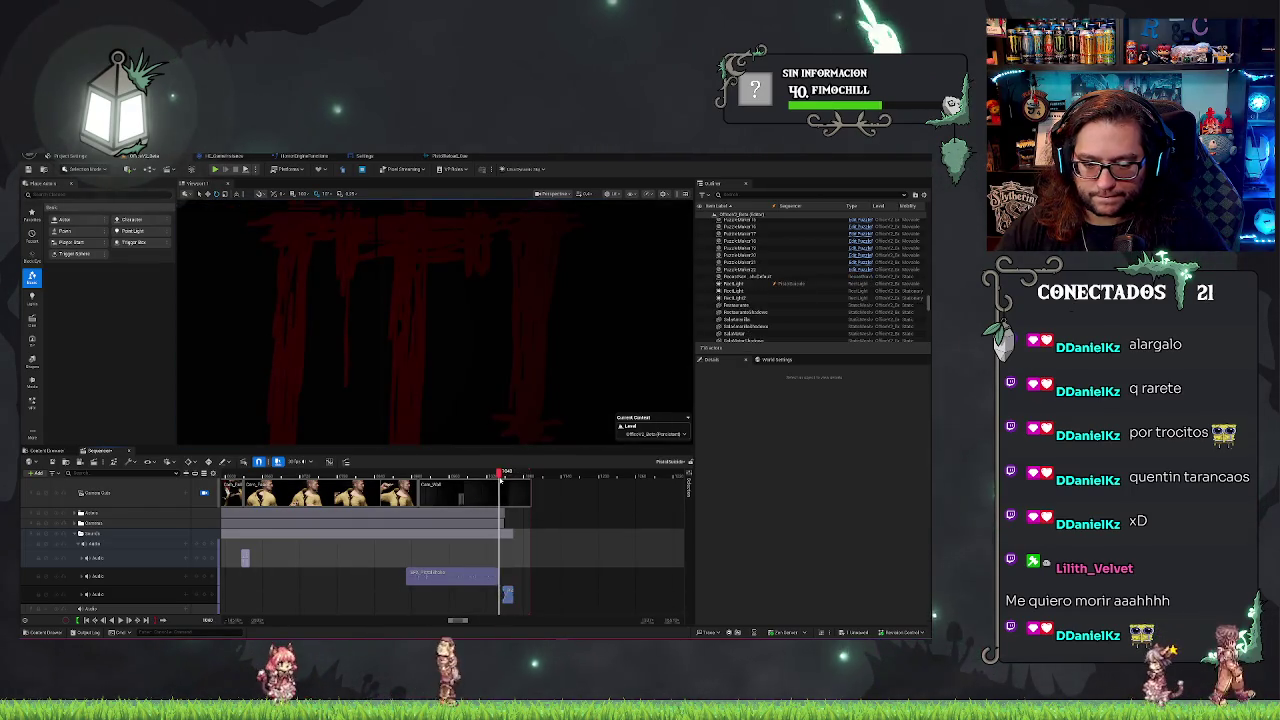
key(space)
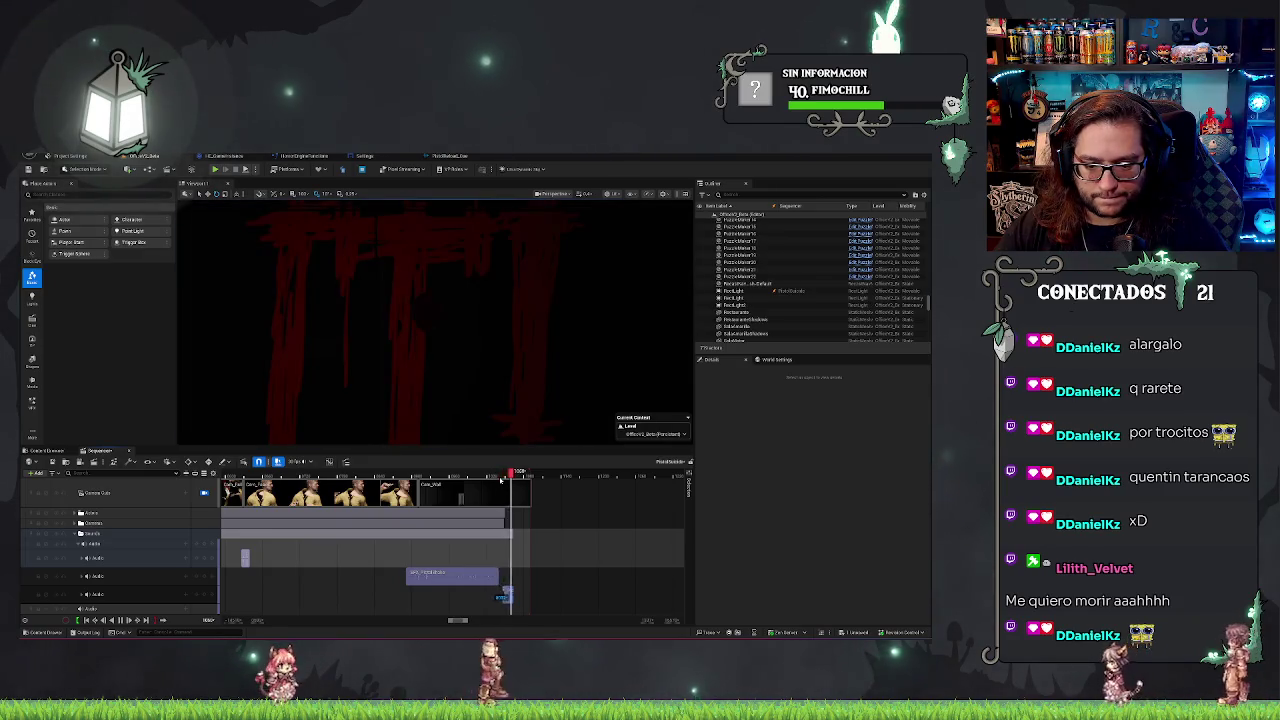
click(120, 595)
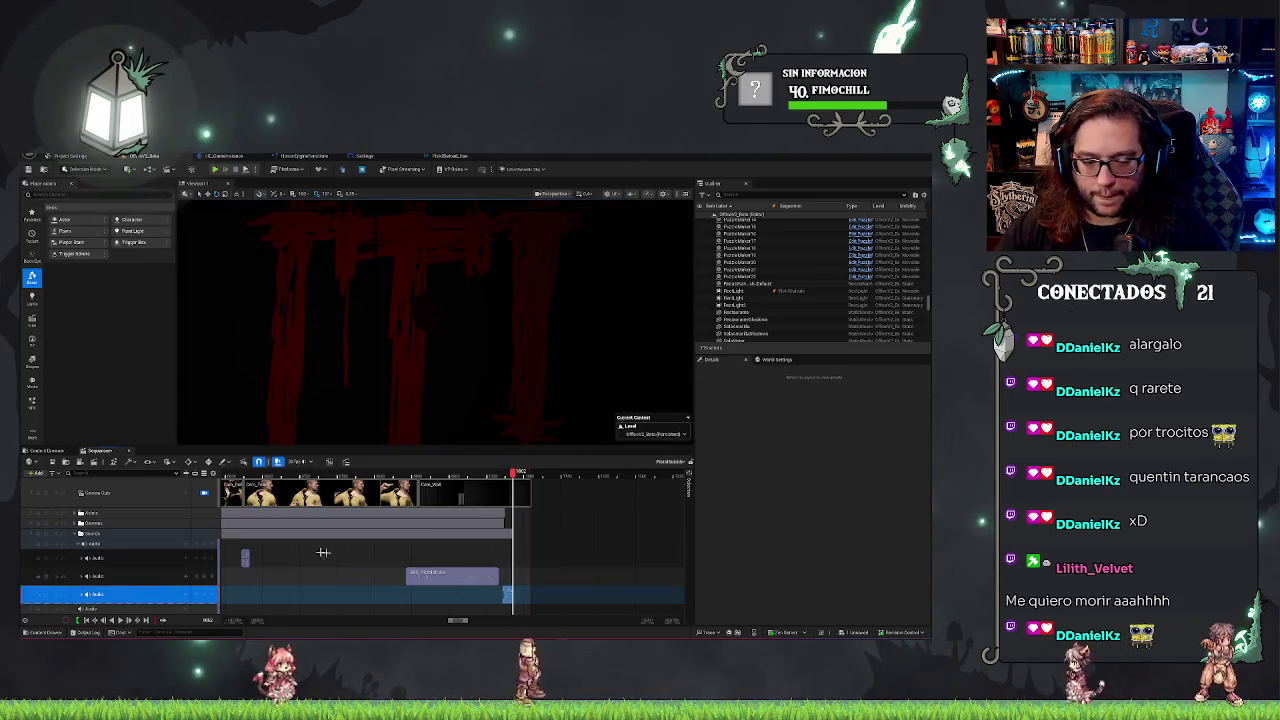
Remove the short DO IT sound clip from the bottom audio track after undoing a stray move.
click(120, 606)
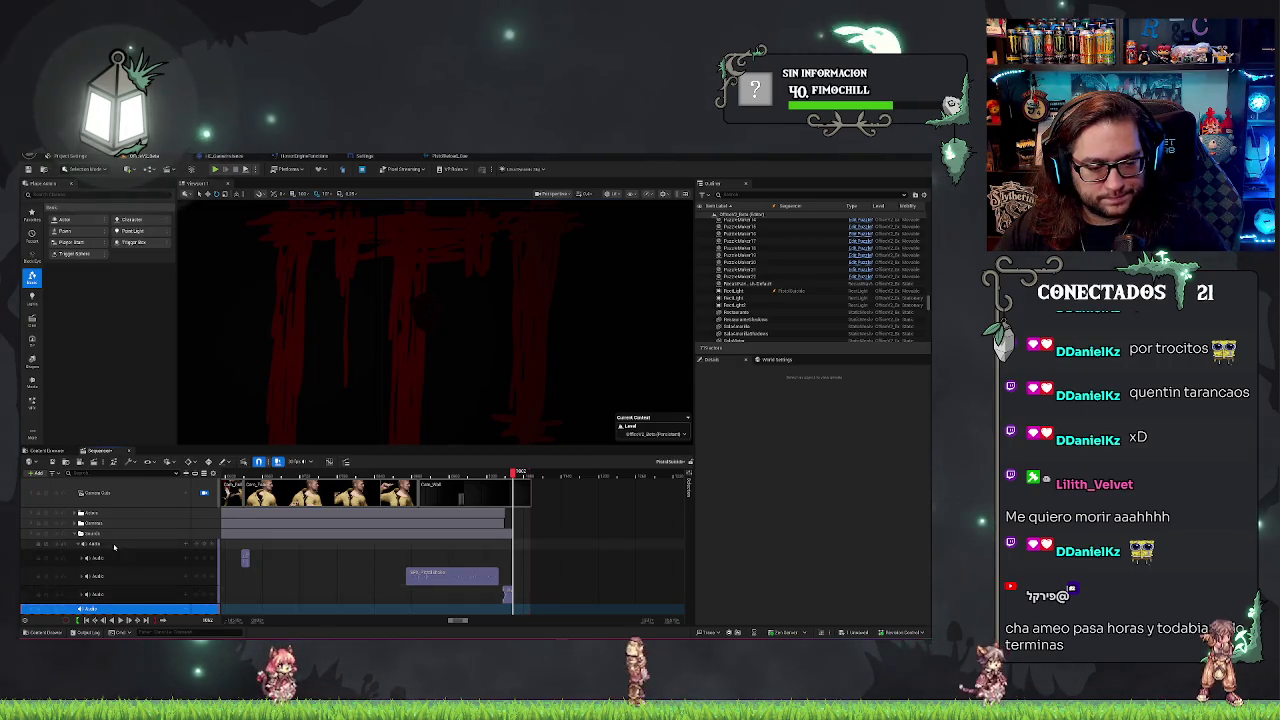
click(506, 596)
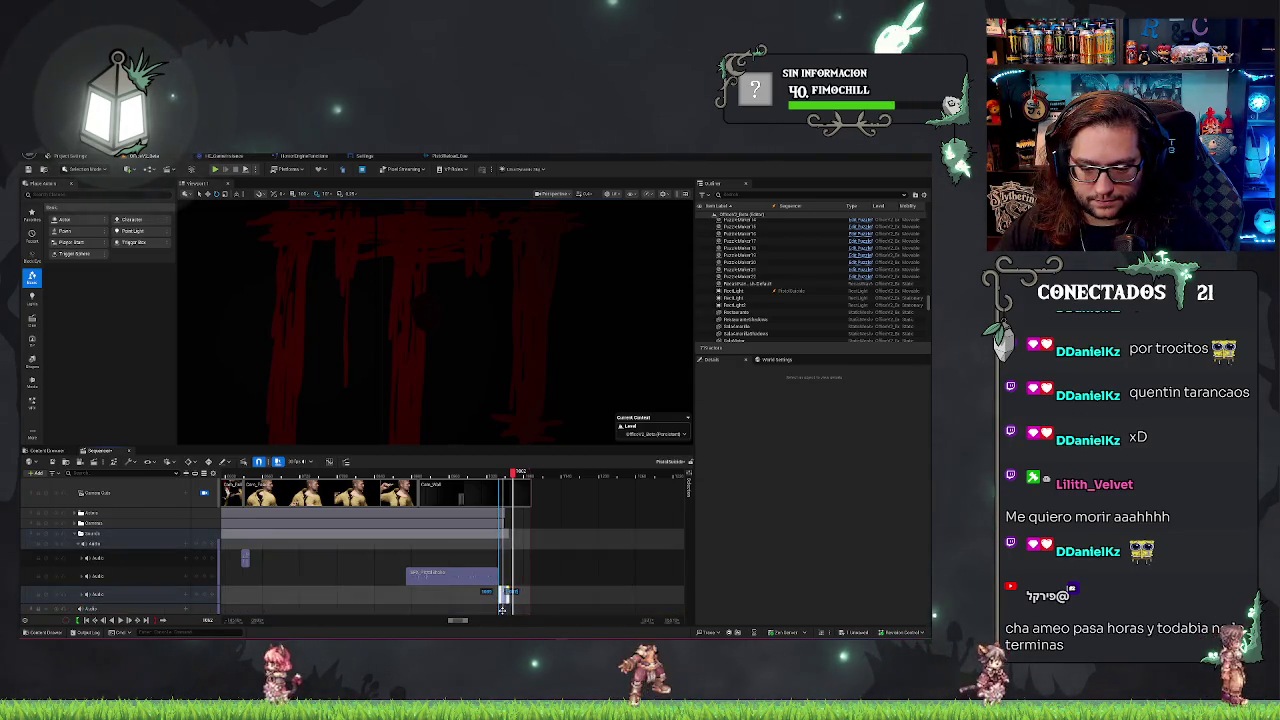
drag(497, 596, 511, 596)
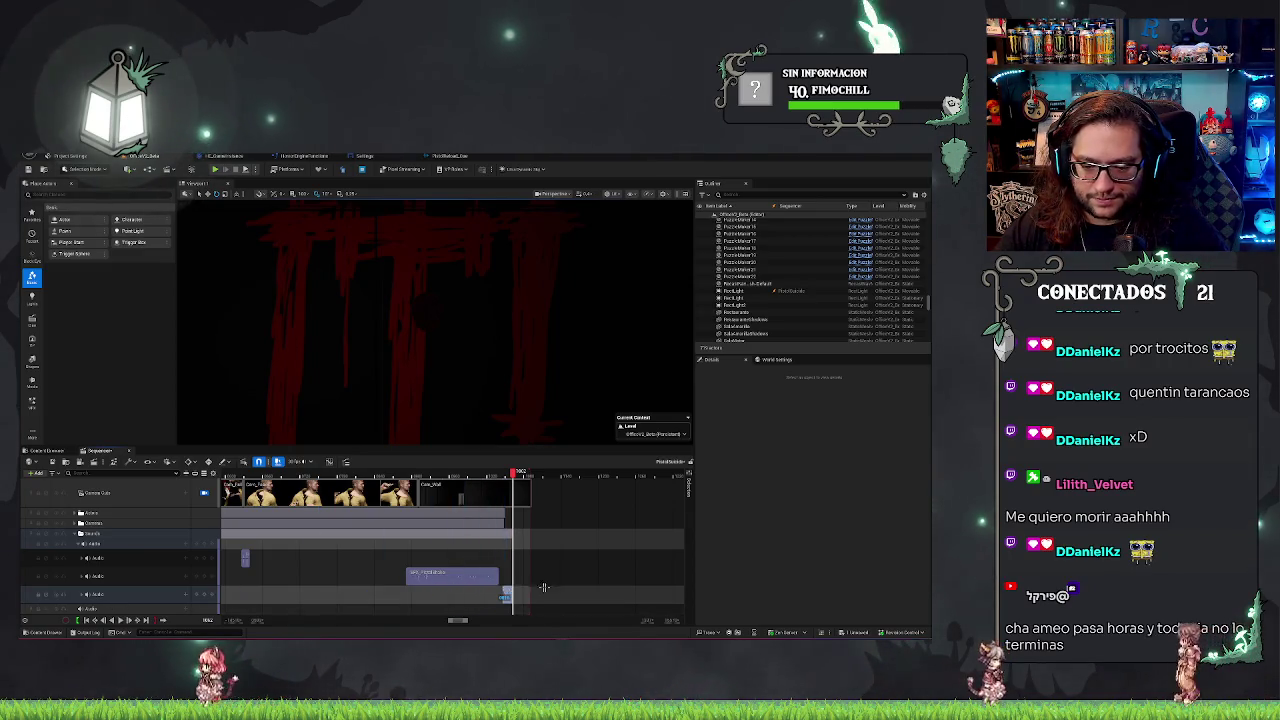
key(ctrl+z)
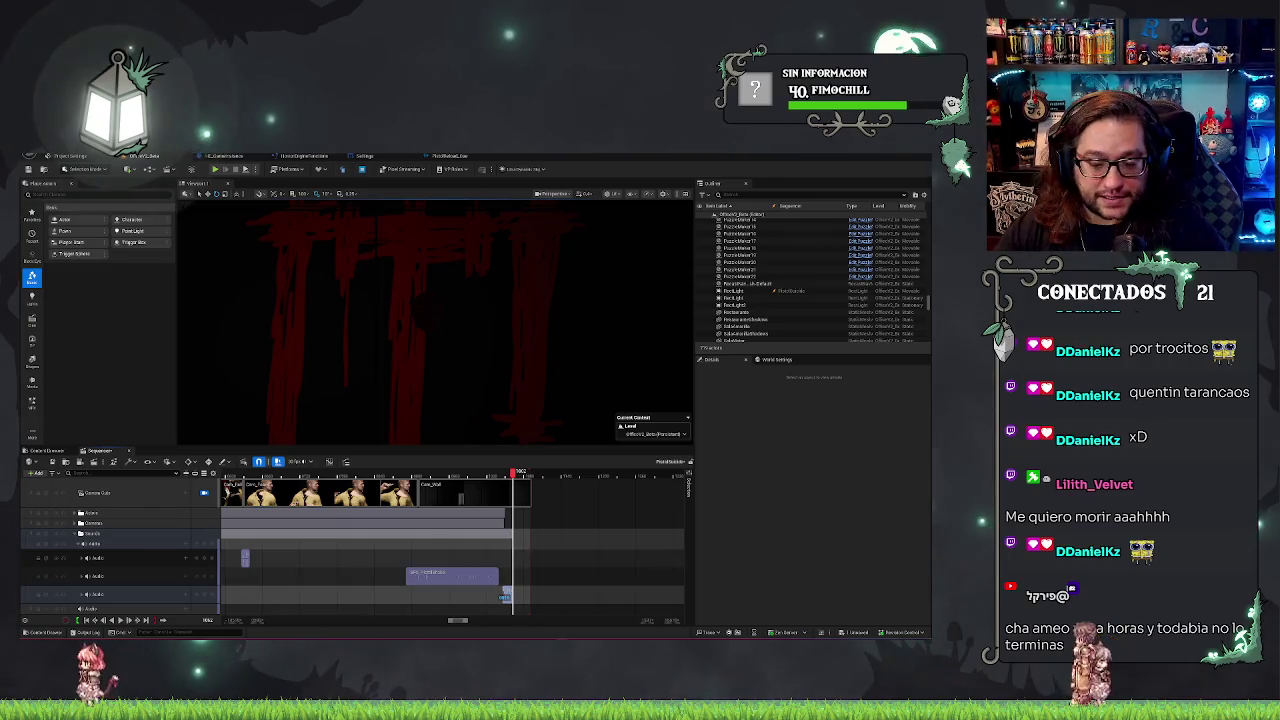
key(ctrl+z)
key(ctrl+z)
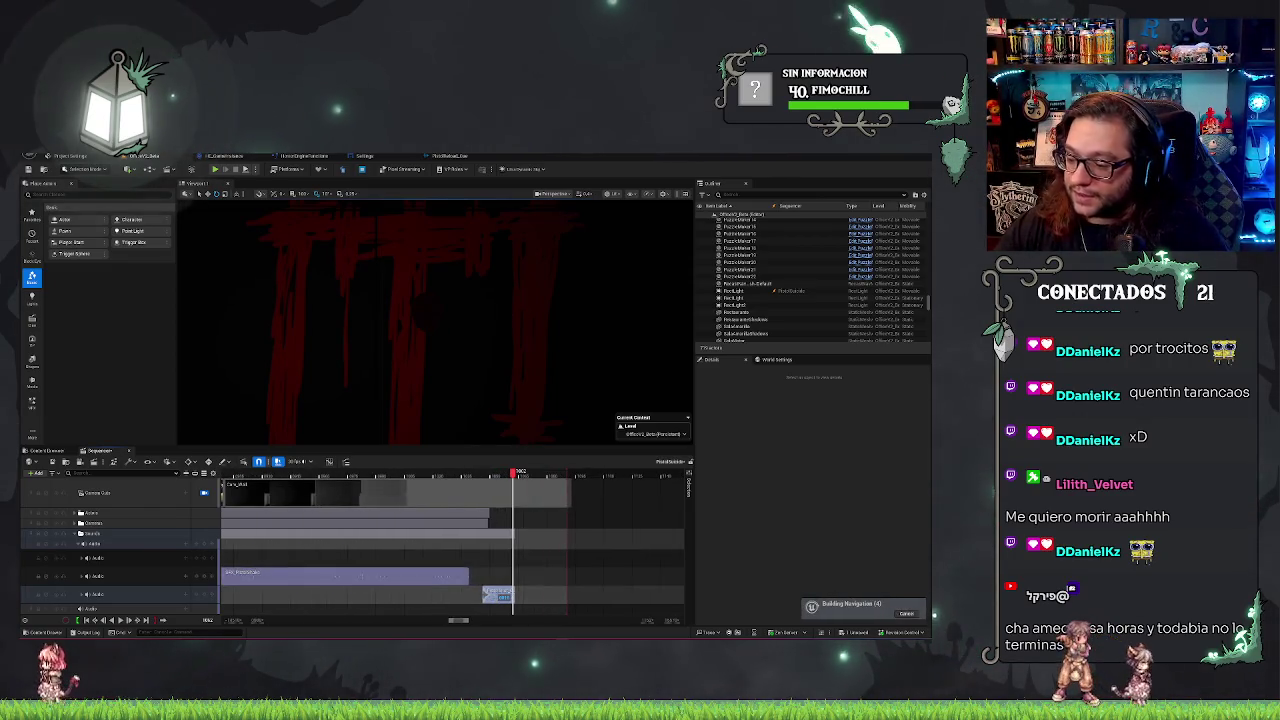
key(Left)
key(Left)
key(Left)
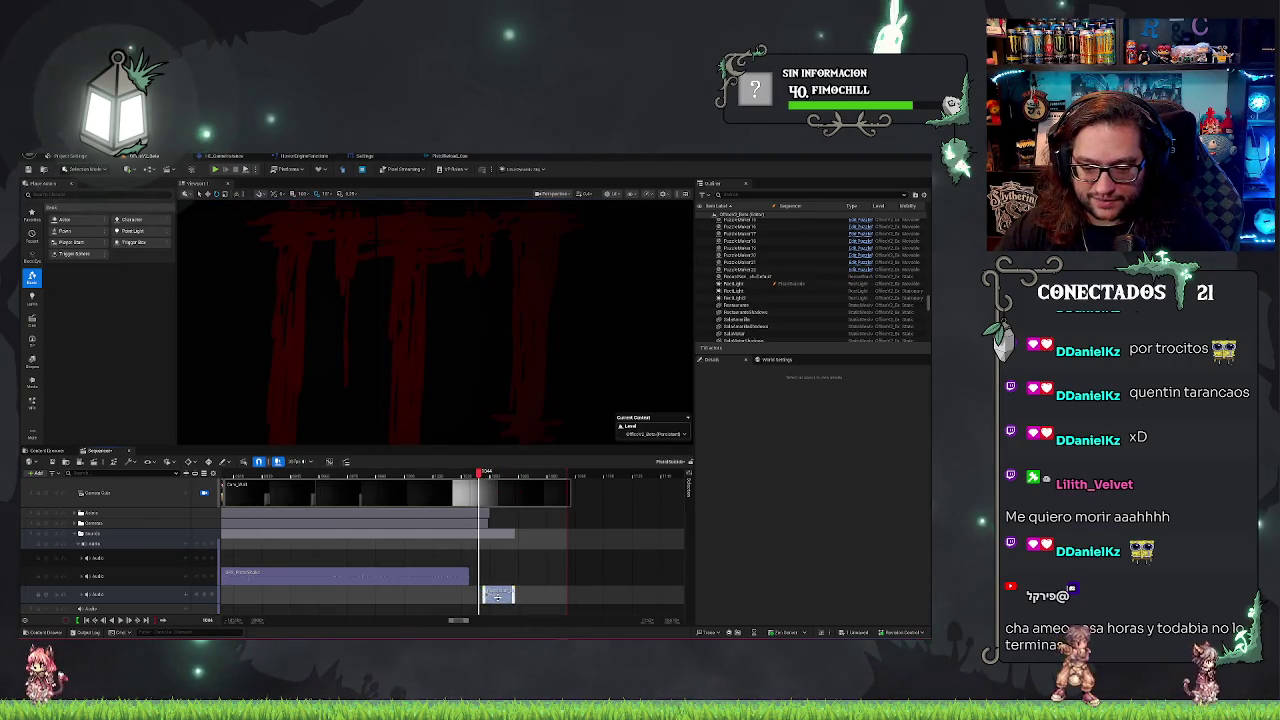
key(ctrl+z)
click(125, 591)
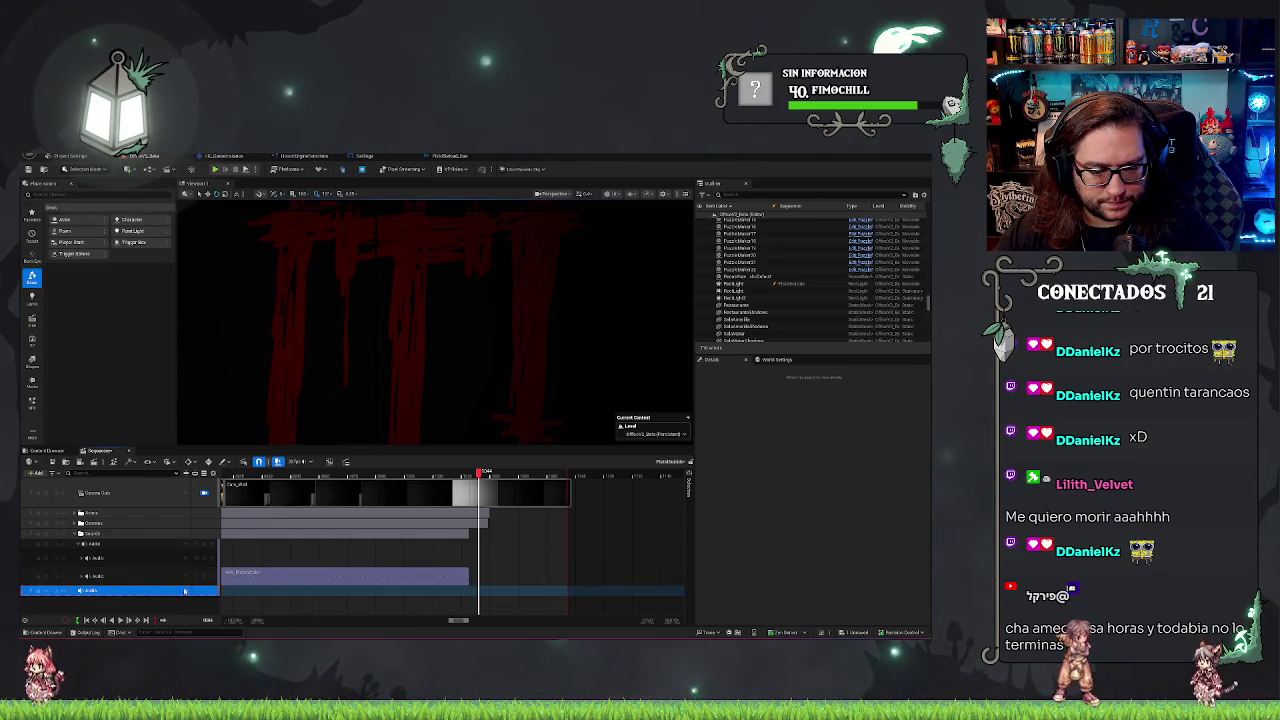
Place the Handcam_slow sound on the audio track and drag it onto a new row below.
click(184, 591)
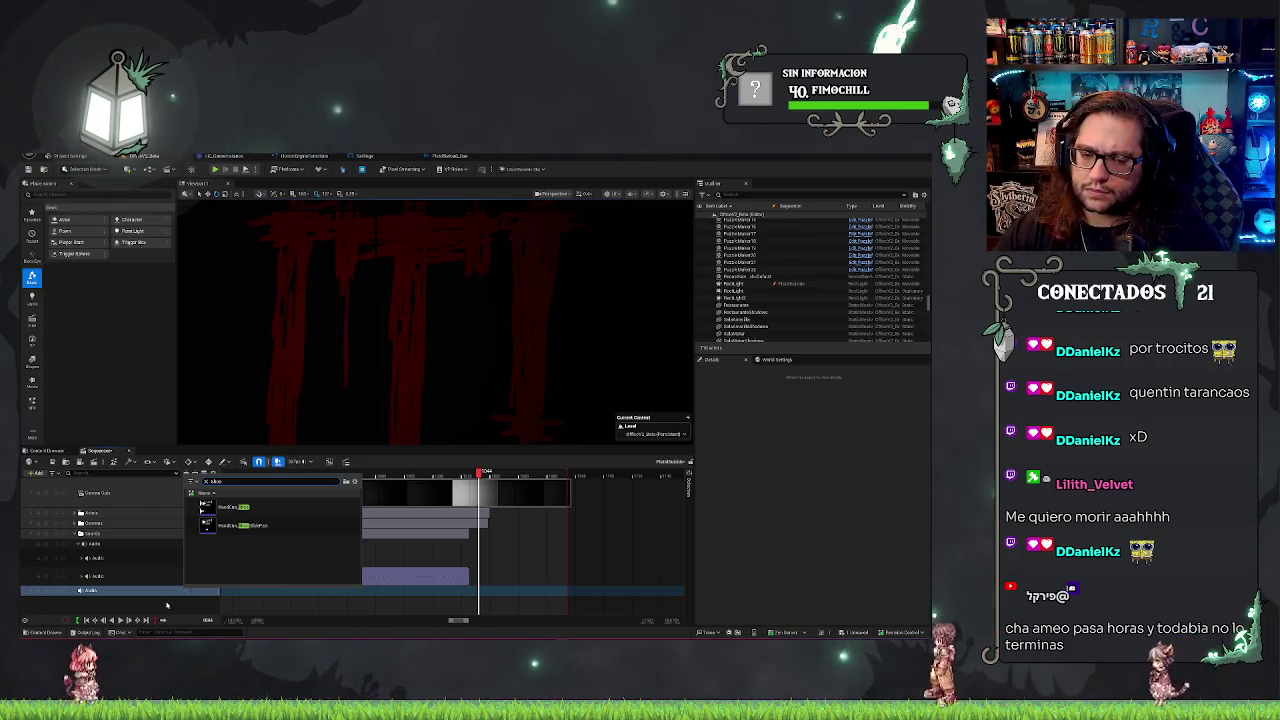
key(Escape)
right_click(123, 603)
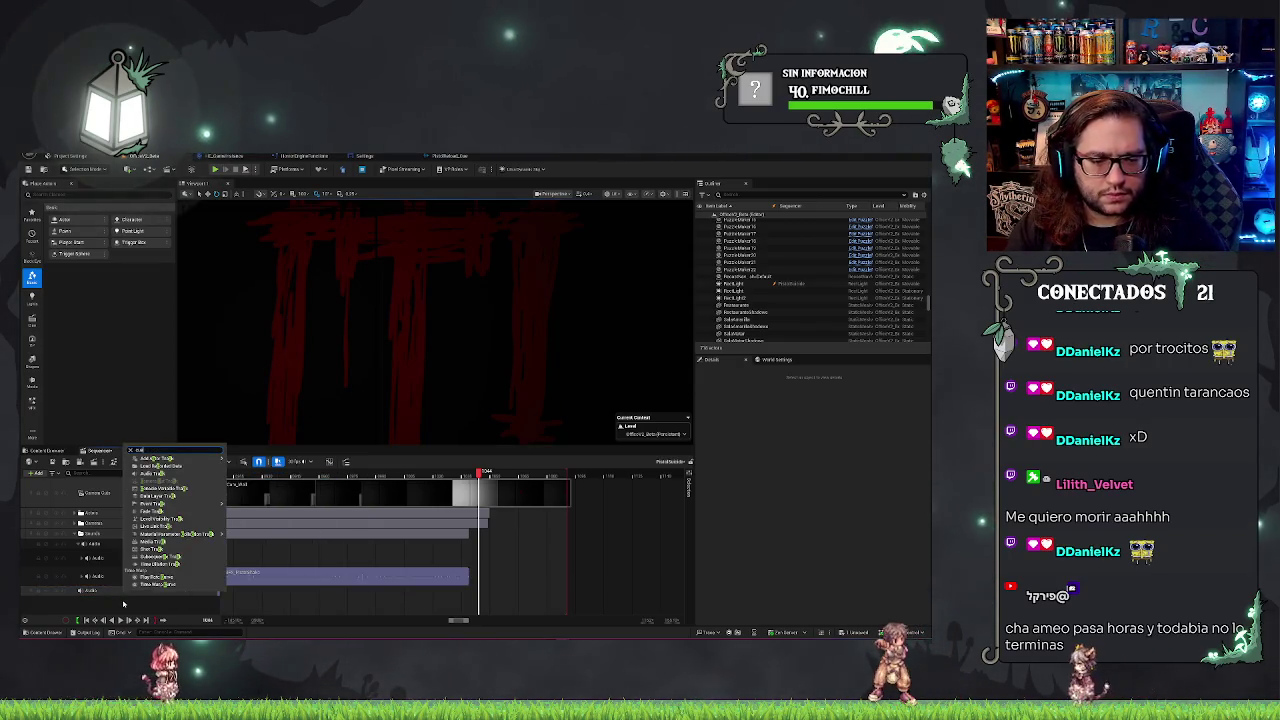
key(Escape)
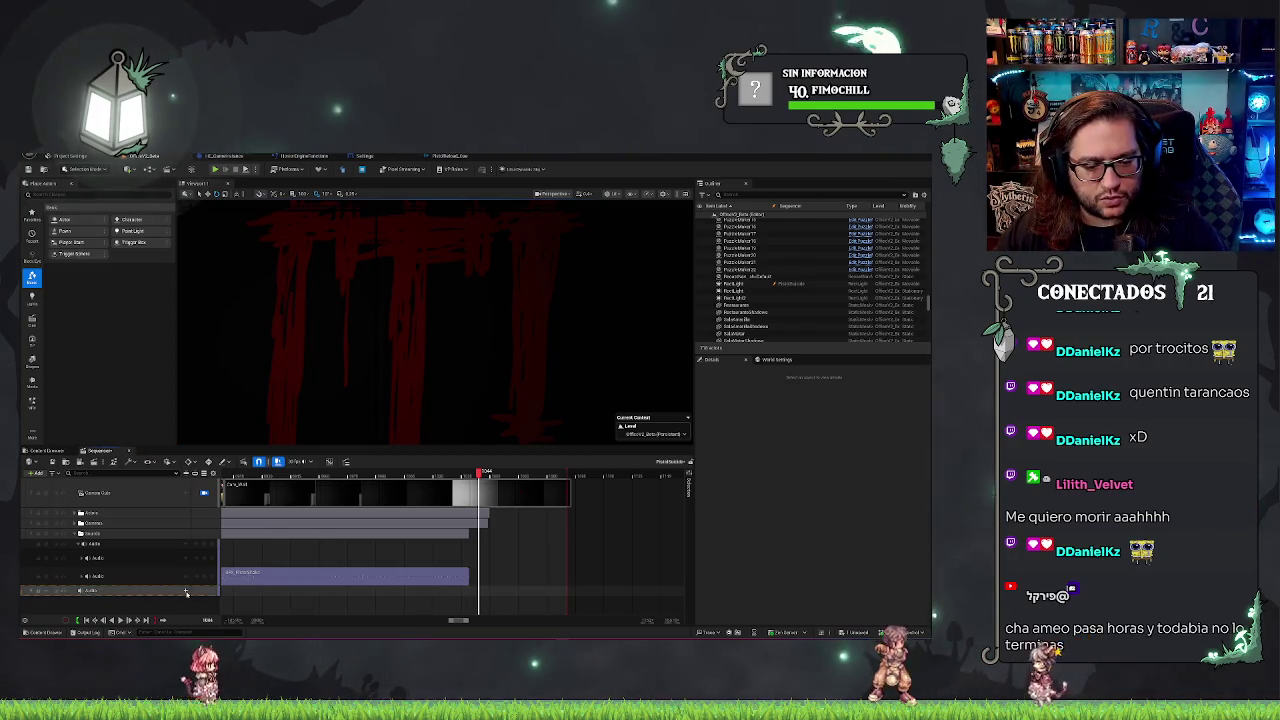
click(185, 591)
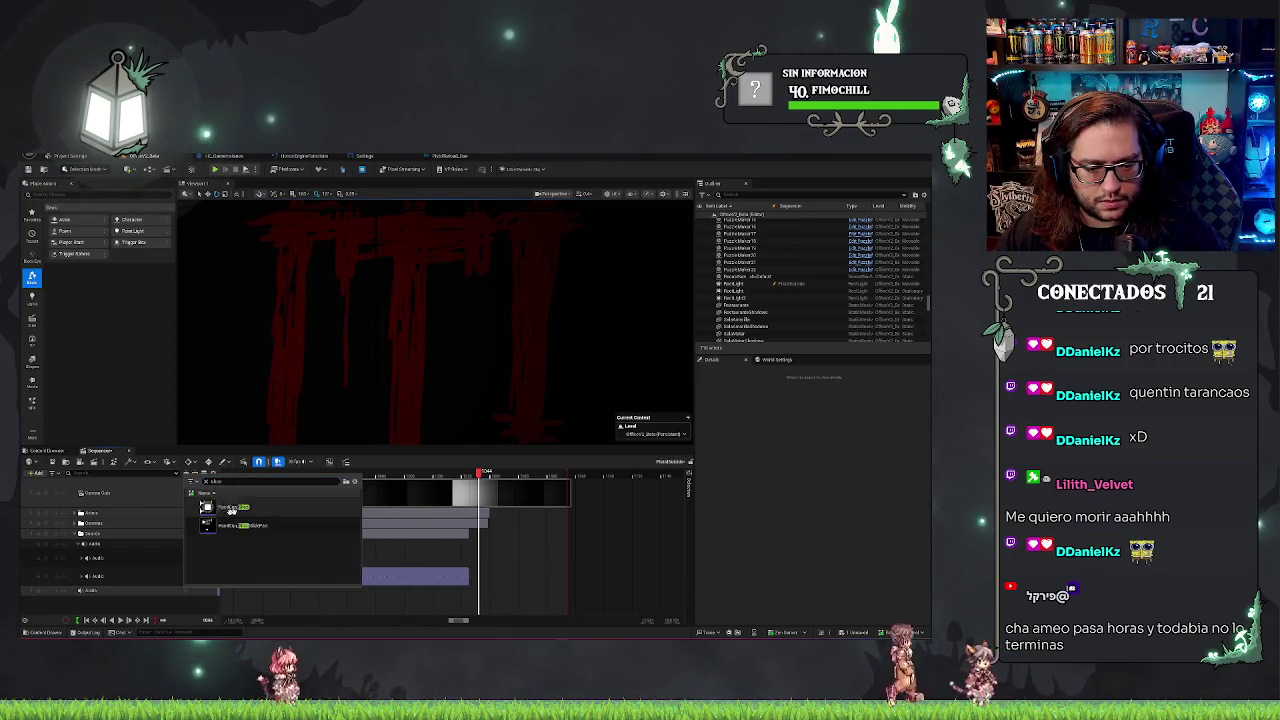
click(460, 615)
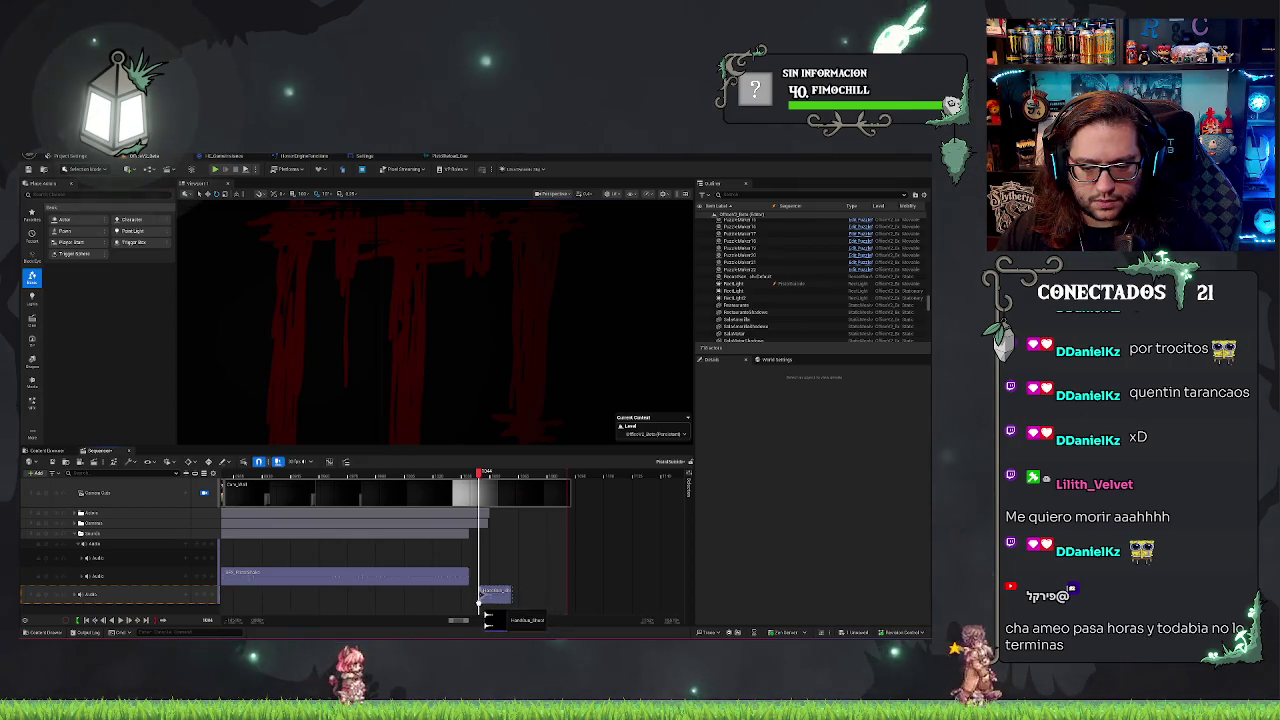
drag(480, 600, 482, 606)
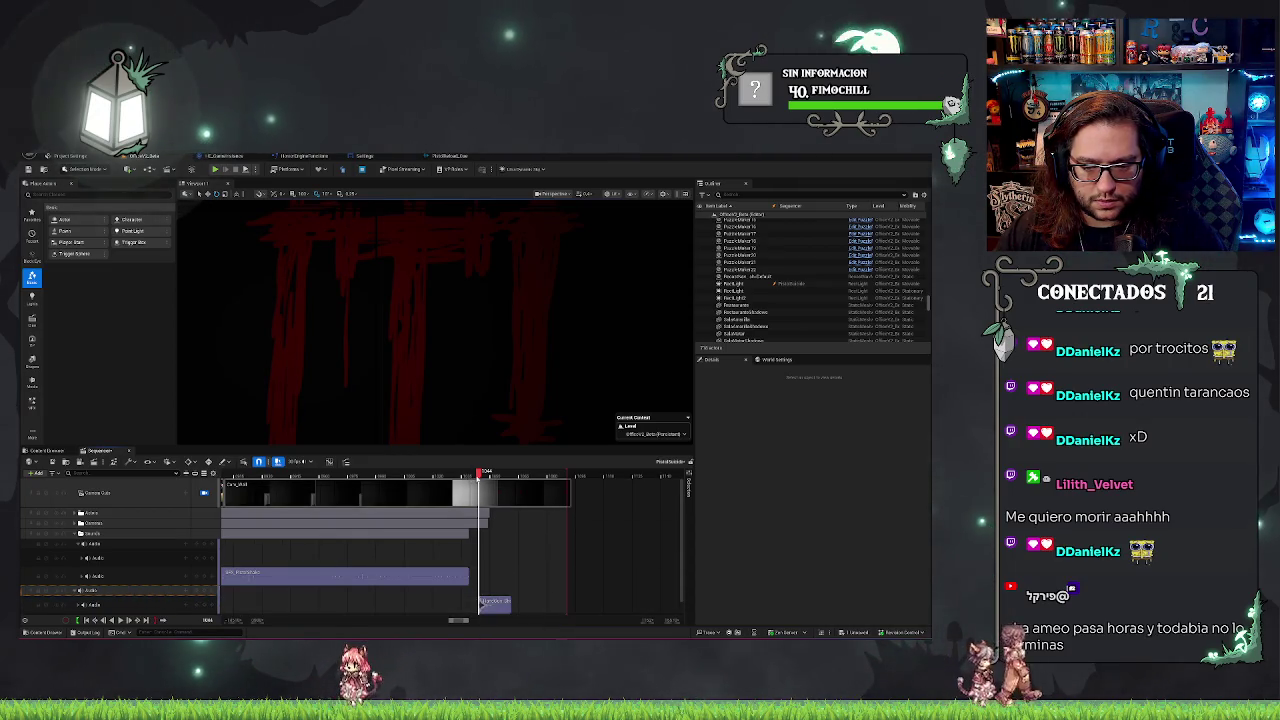
mouse_move(465, 474)
mouse_down()
mouse_move(448, 474)
mouse_move(543, 492)
mouse_move(456, 494)
mouse_move(492, 500)
mouse_up()
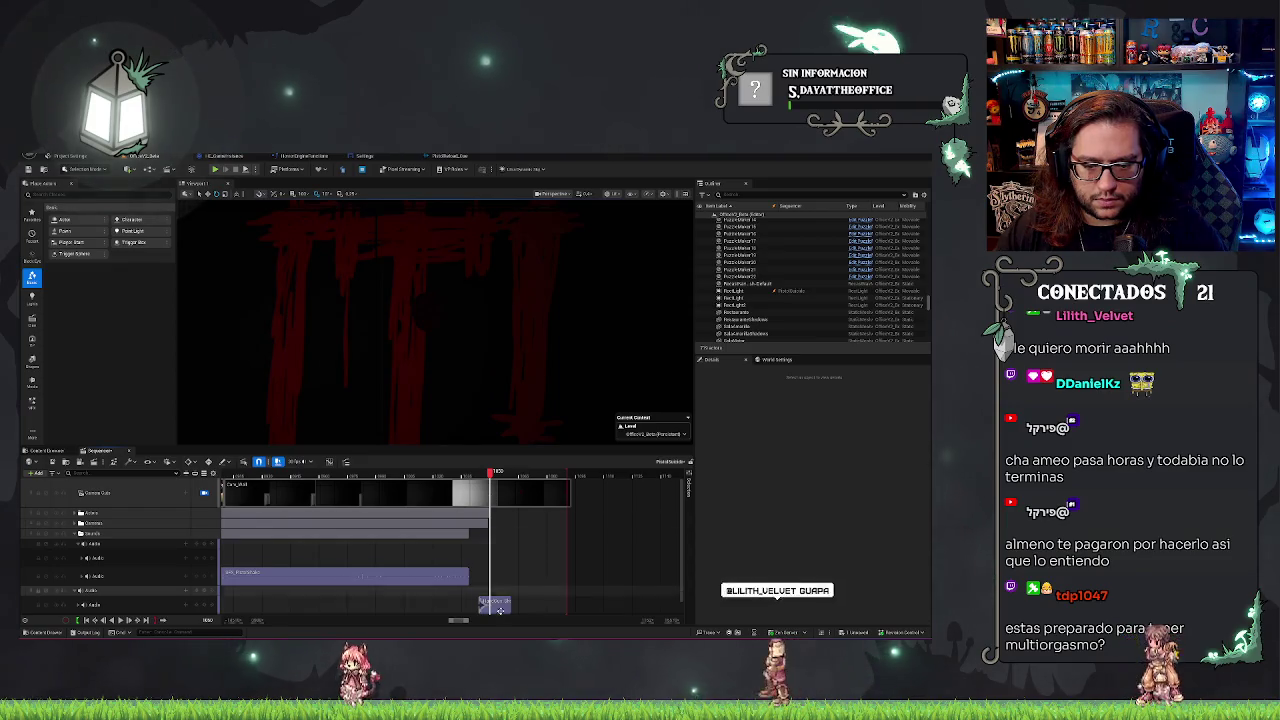
Shift the Handcam_slow clip slightly later and preview its timing.
drag(495, 605, 505, 606)
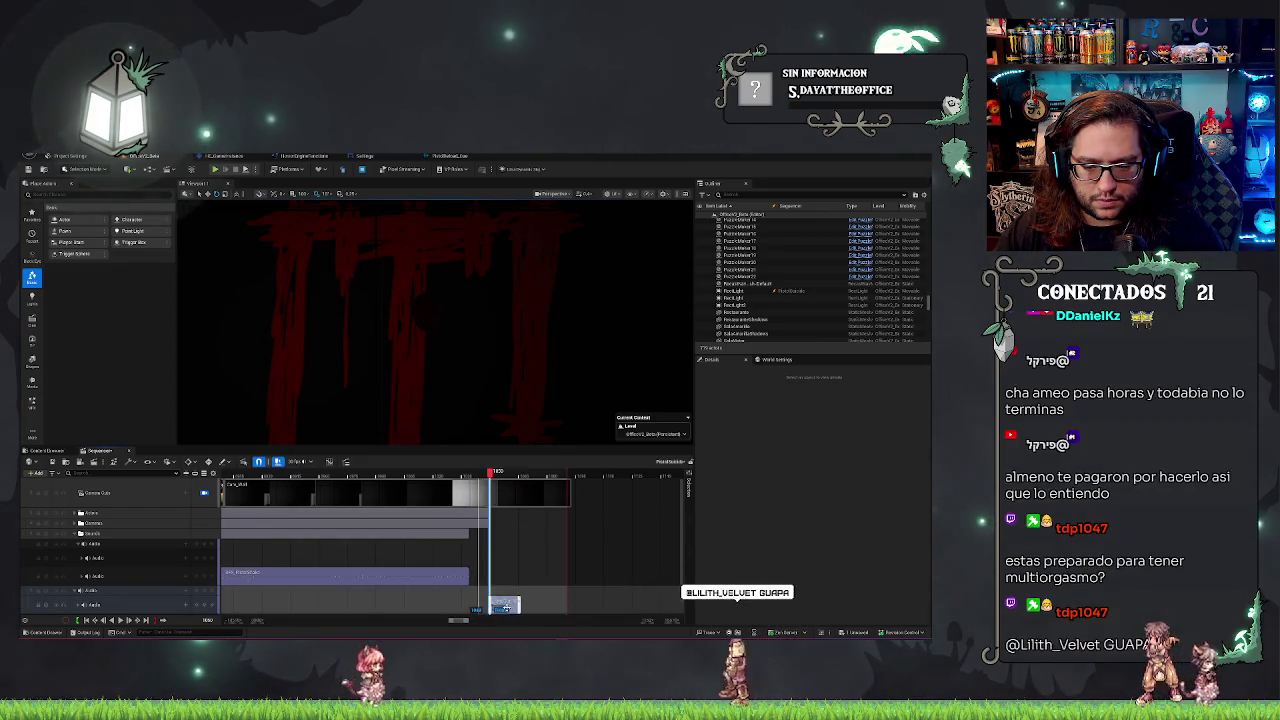
click(427, 474)
key(space)
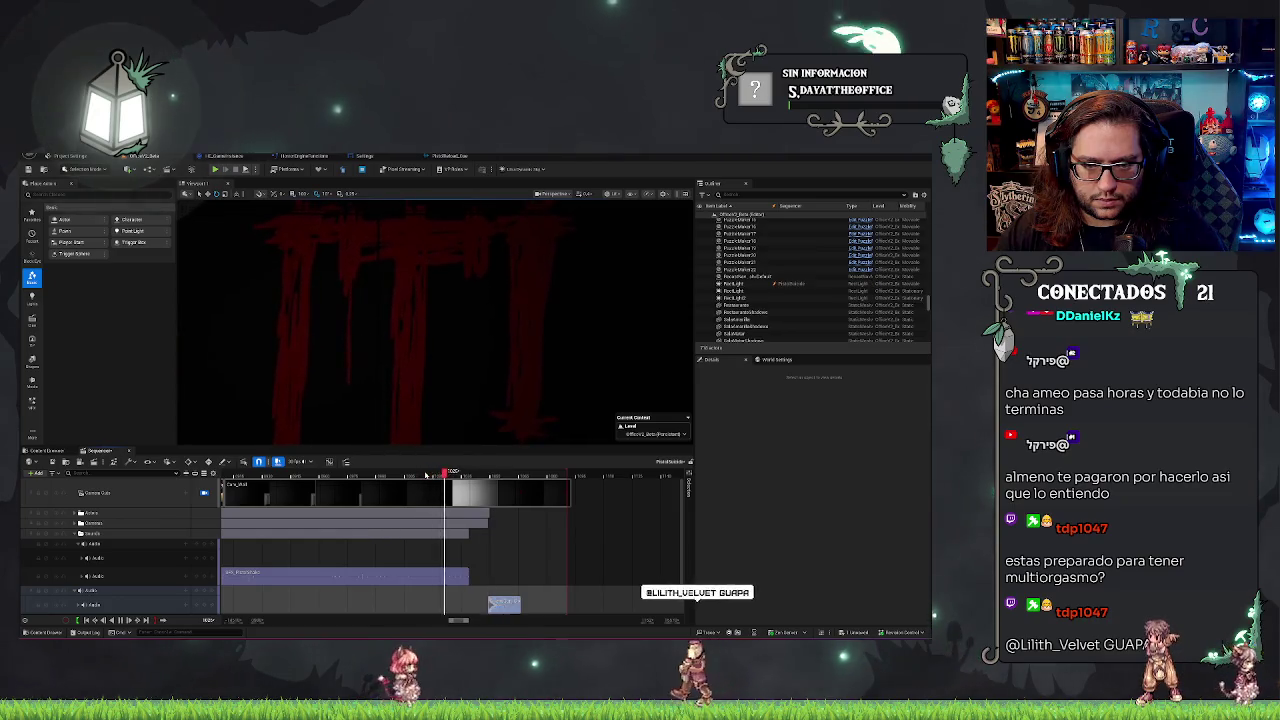
key(space)
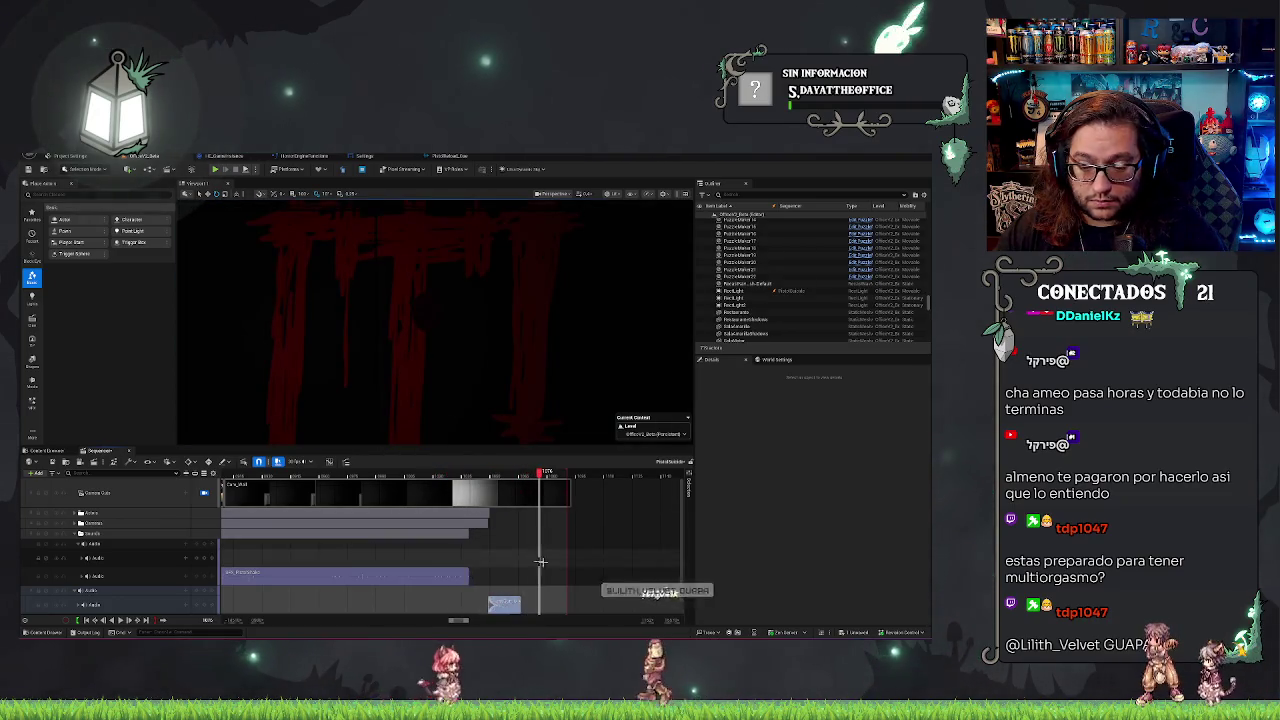
Scrub to the frame where the red title appears and jump back to replay.
scroll(400, 550, down, 1)
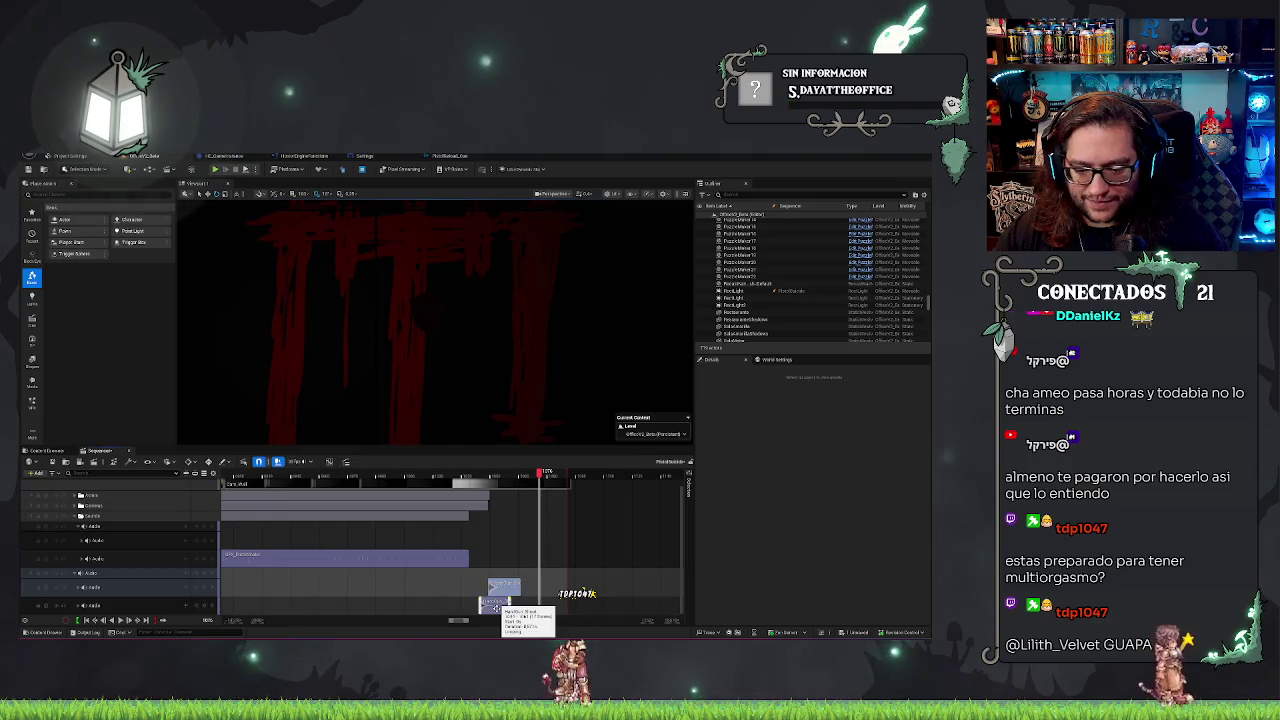
scroll(495, 606, down, 1)
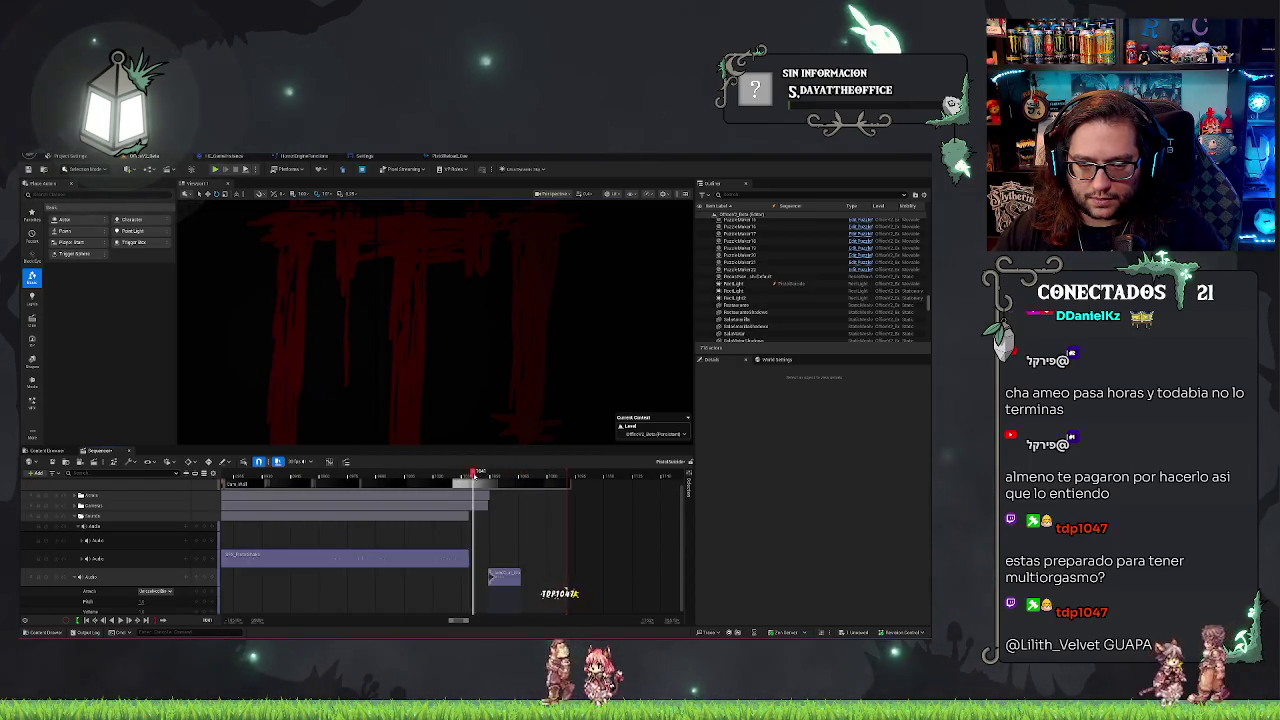
drag(482, 476, 487, 479)
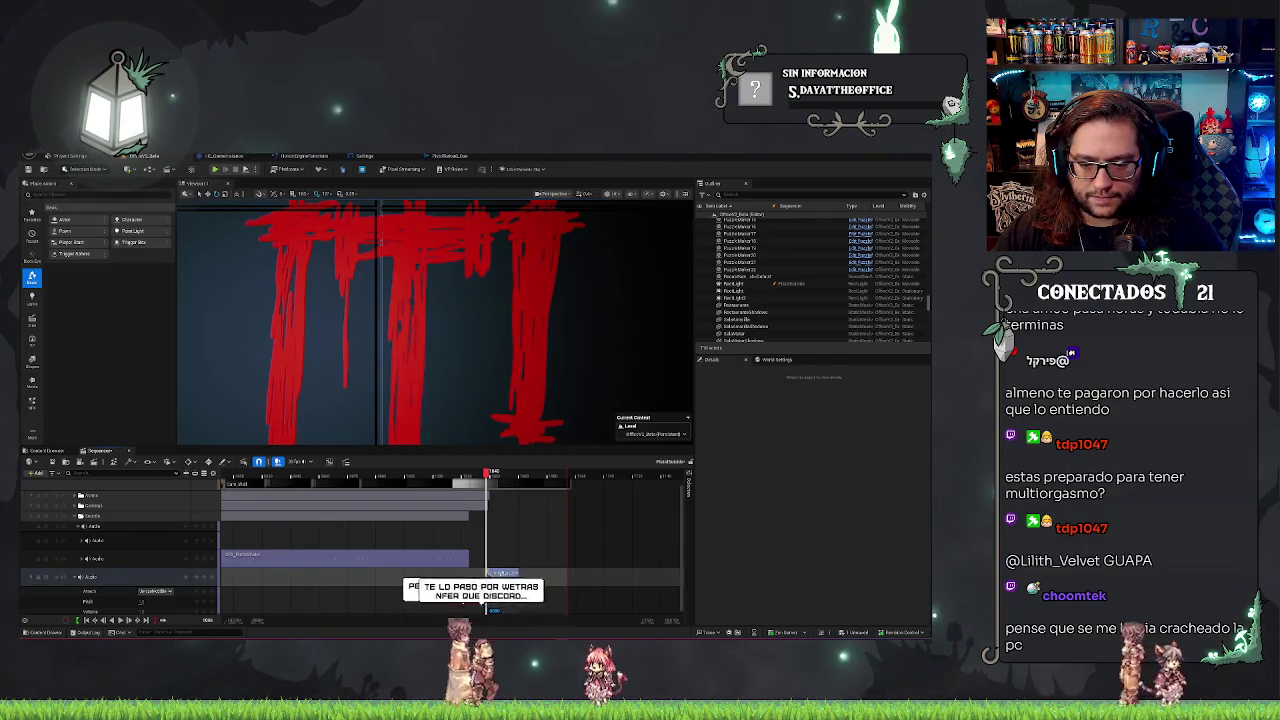
click(446, 475)
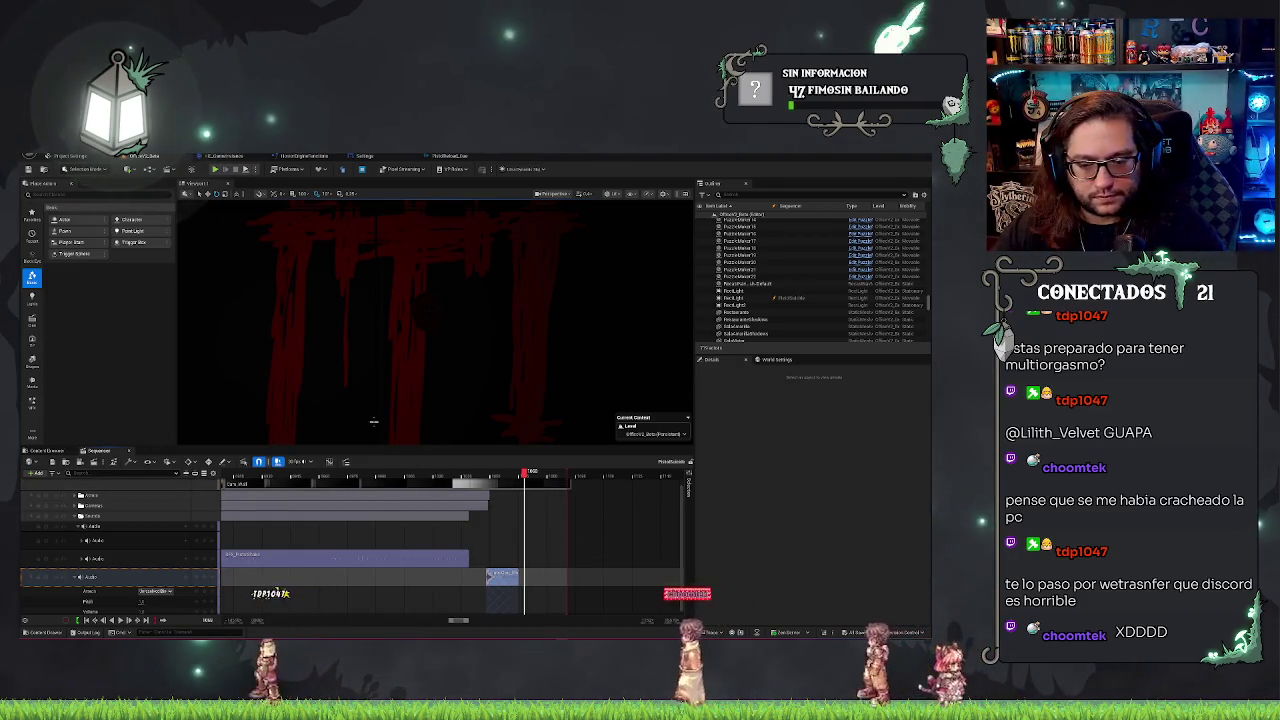
Zoom the timeline and open the bottom audio track's Attach actor list.
scroll(560, 490, down, 2)
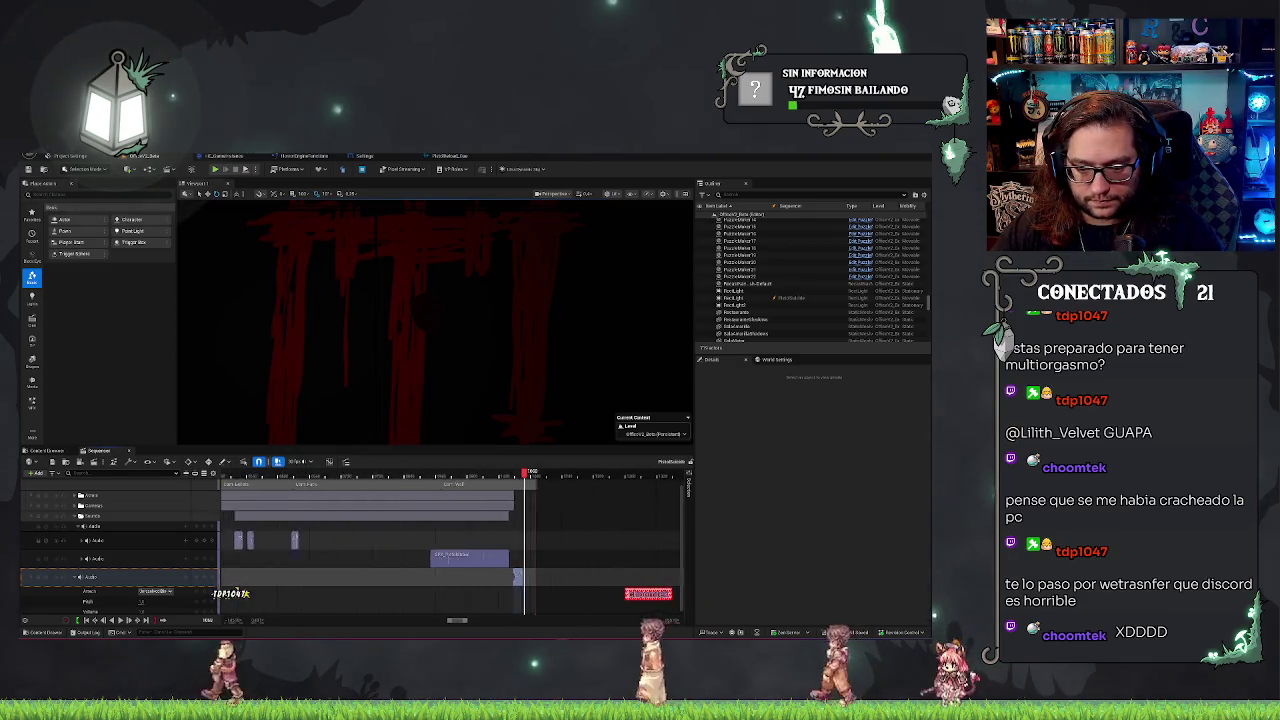
scroll(600, 603, down, 2)
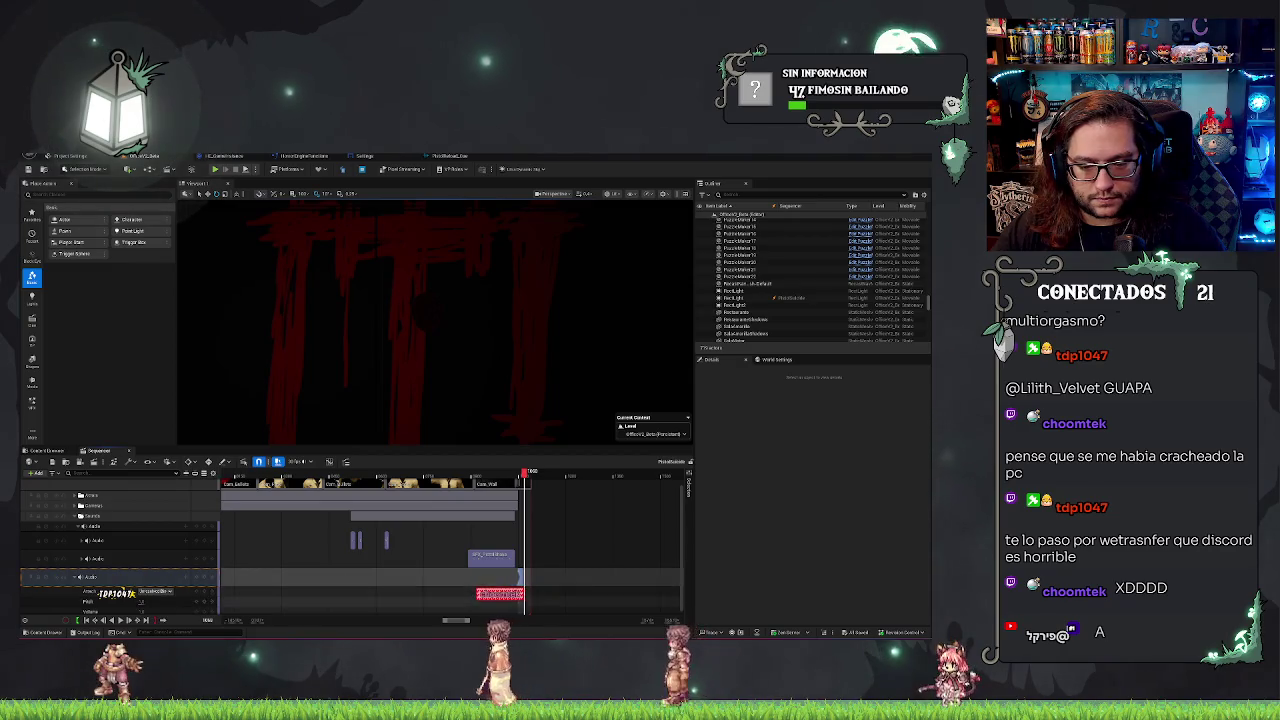
scroll(400, 550, up, 2)
scroll(502, 592, up, 2)
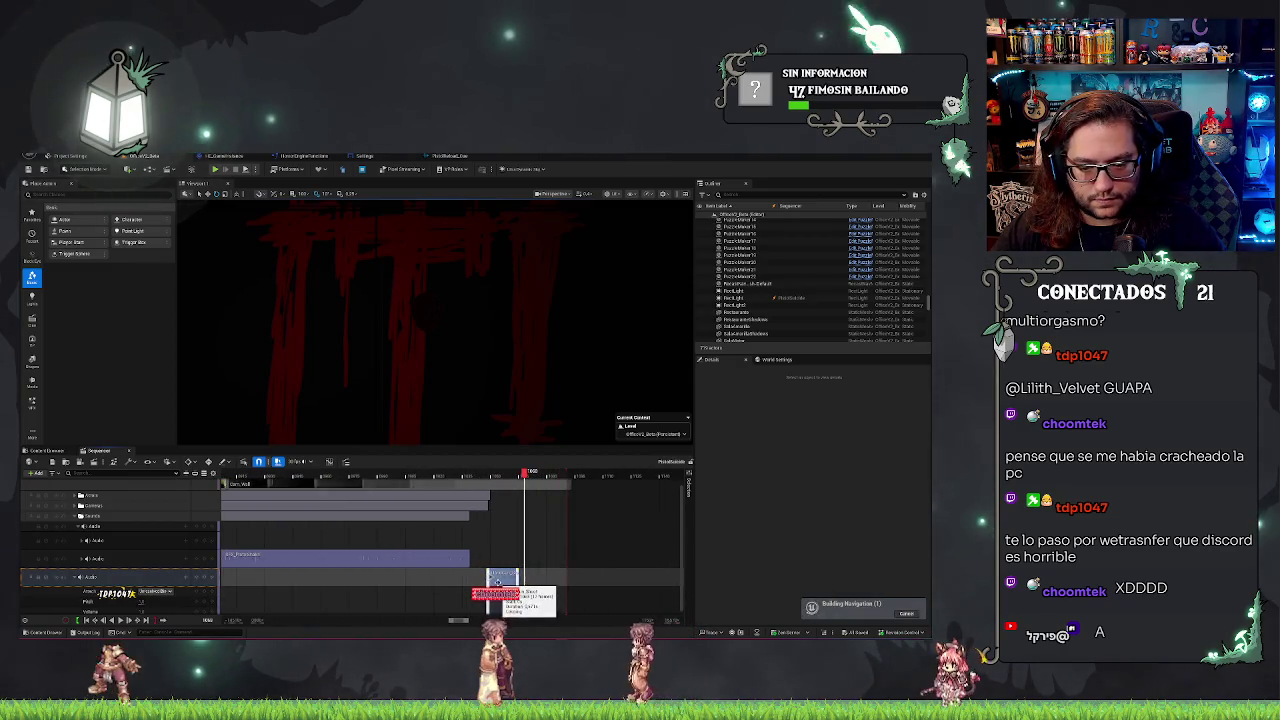
click(148, 593)
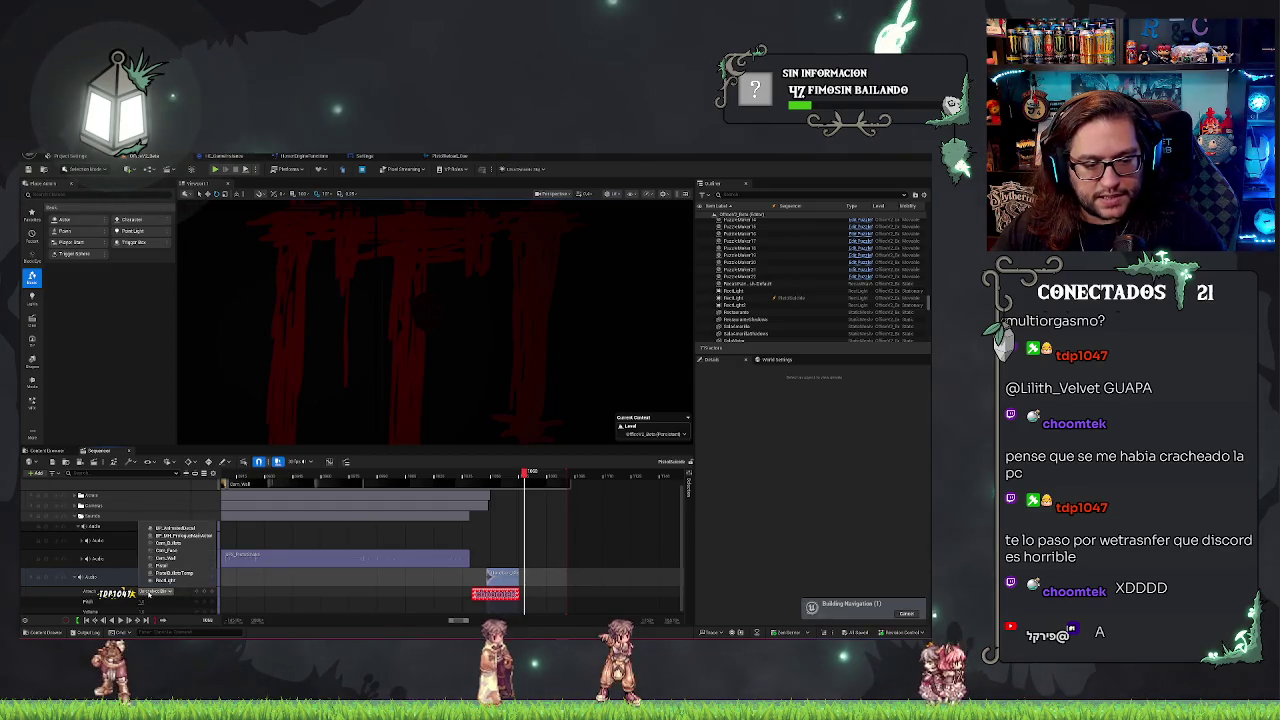
Attach the audio track to the PointLight, then close Windows Media Player after auditioning the fondo file.
click(166, 566)
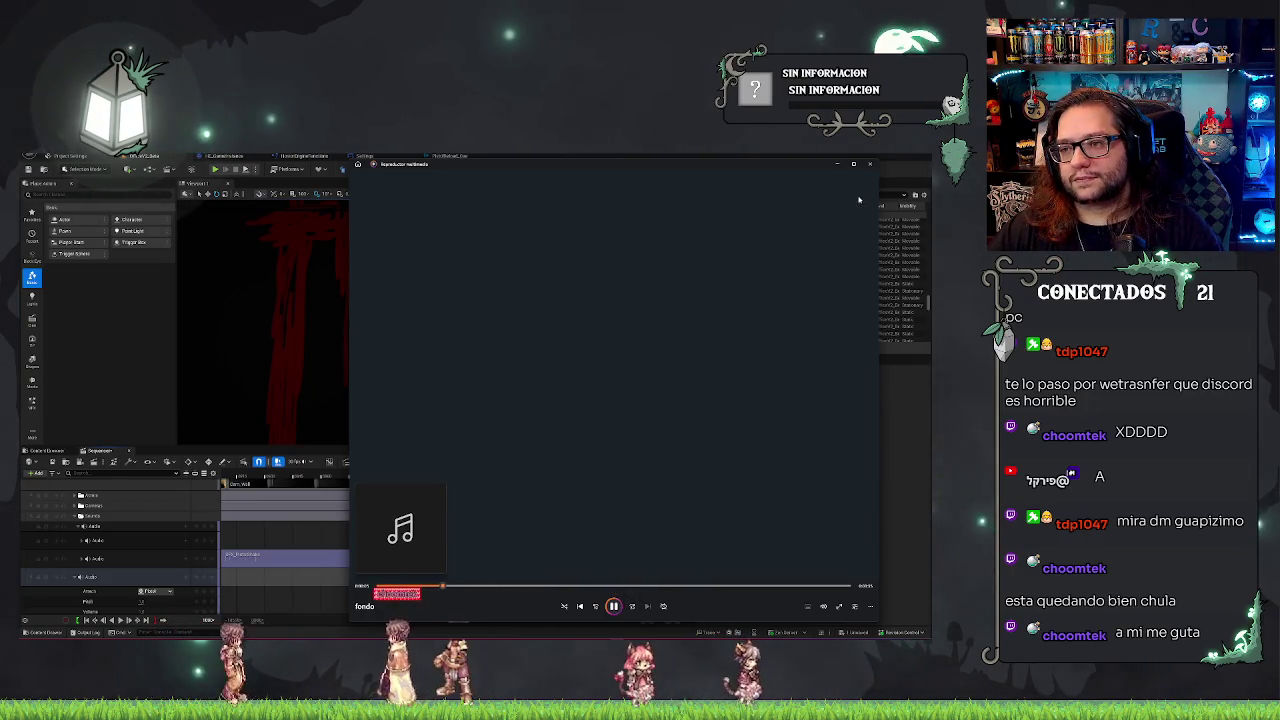
click(869, 163)
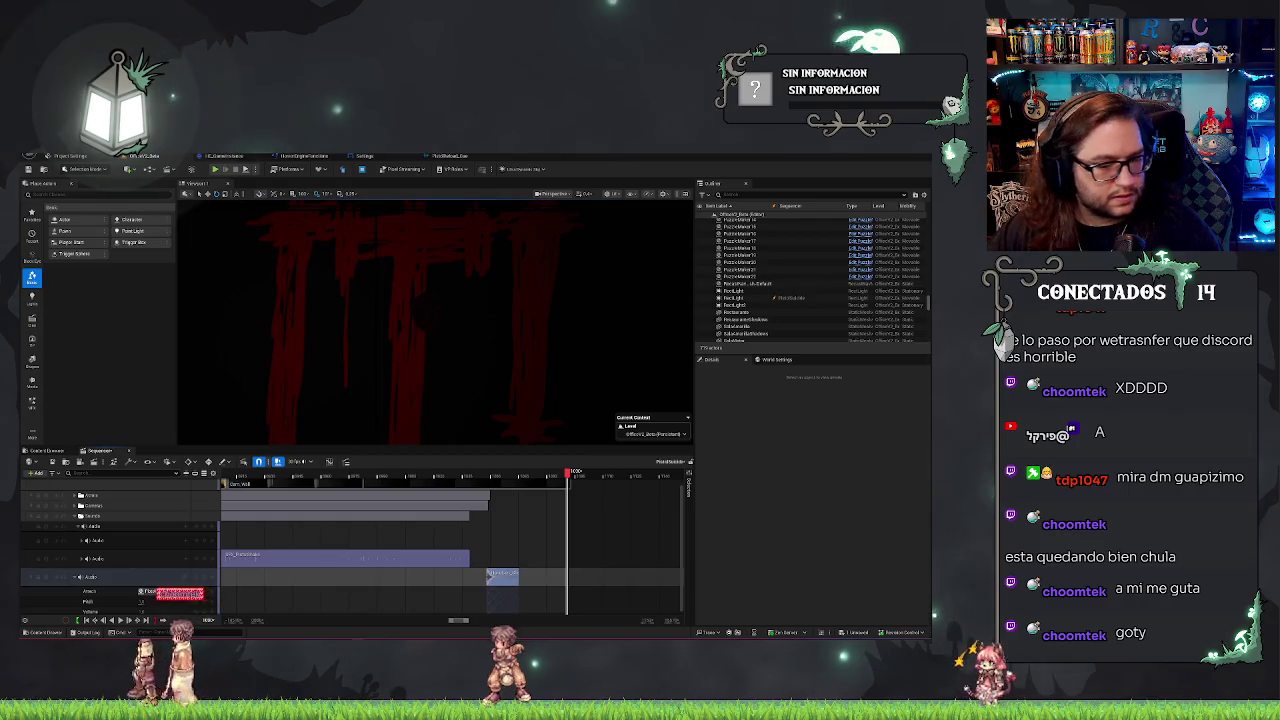
Bring up the Content Drawer listing the weapon sound-wave clips.
click(65, 451)
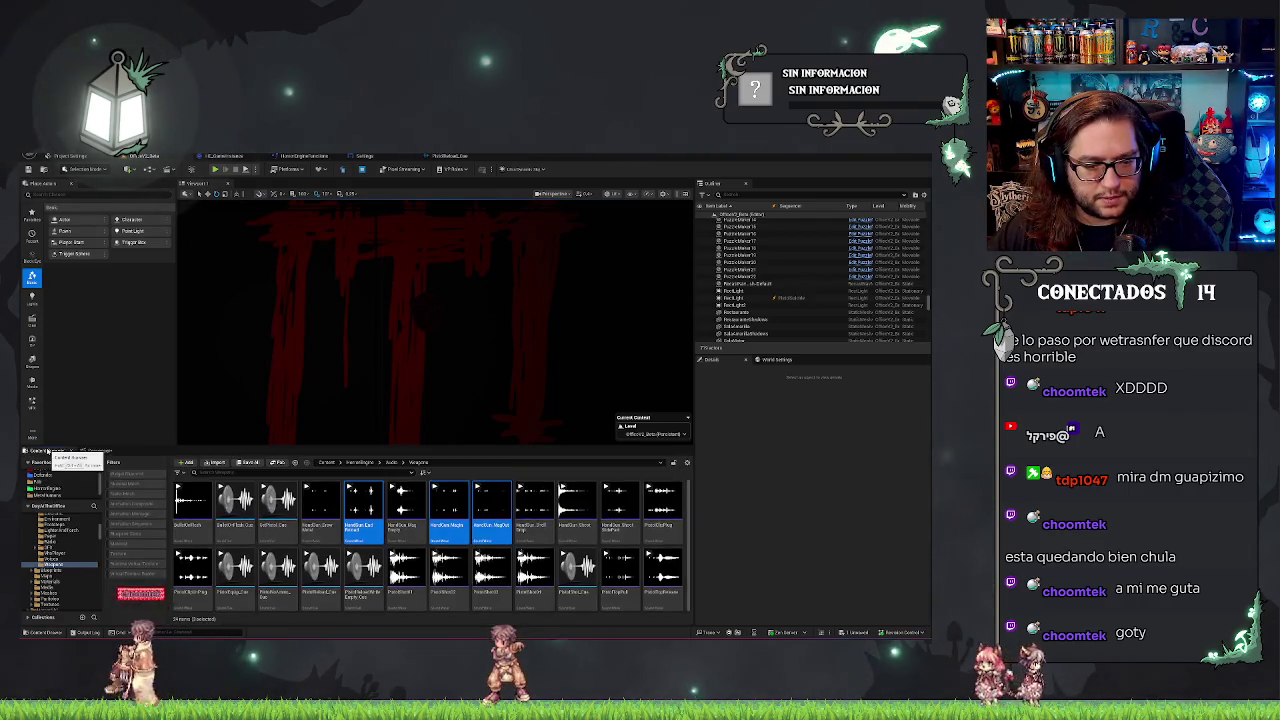
Create a new folder named Control inside DayOfTheOffice's Sounds folder.
click(52, 480)
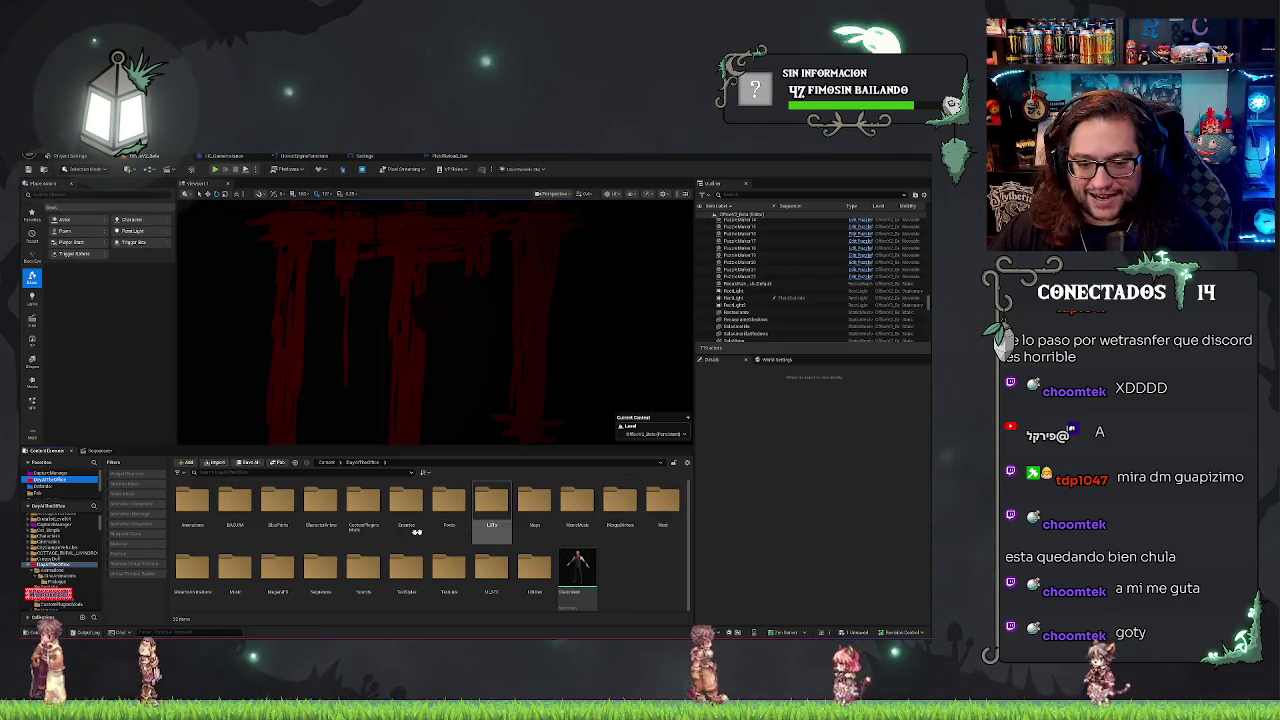
click(235, 502)
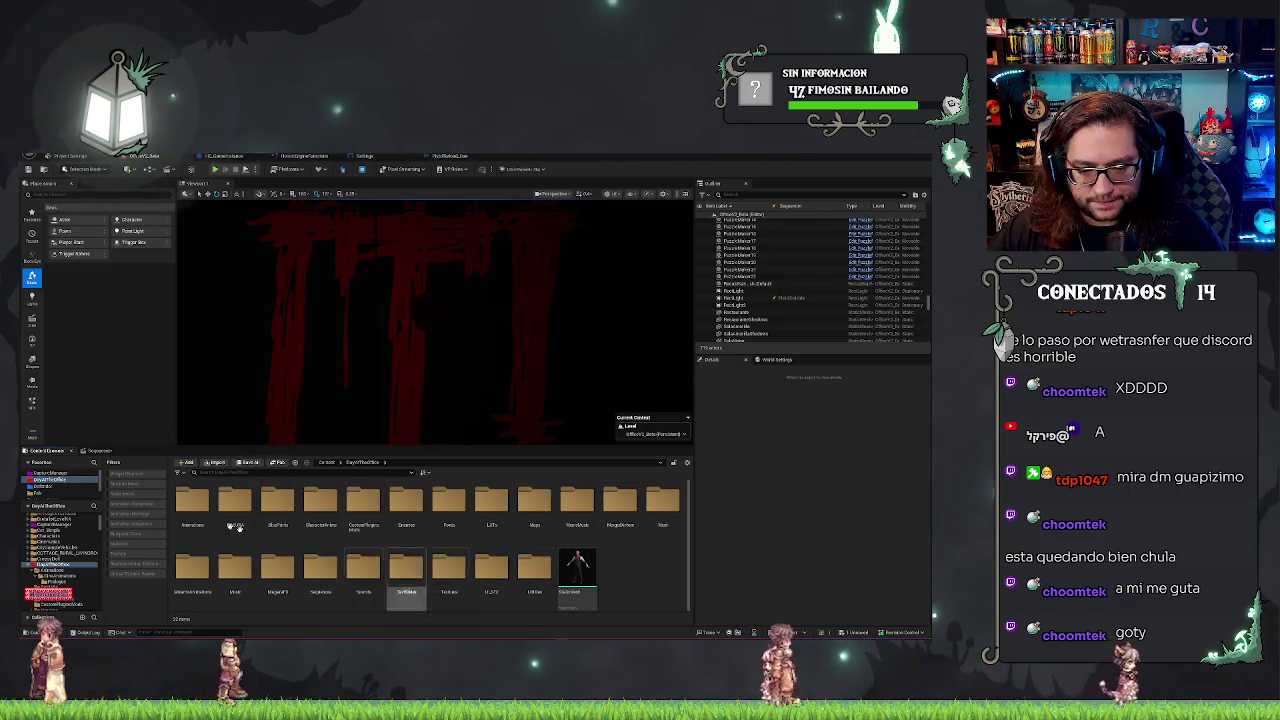
double_click(360, 575)
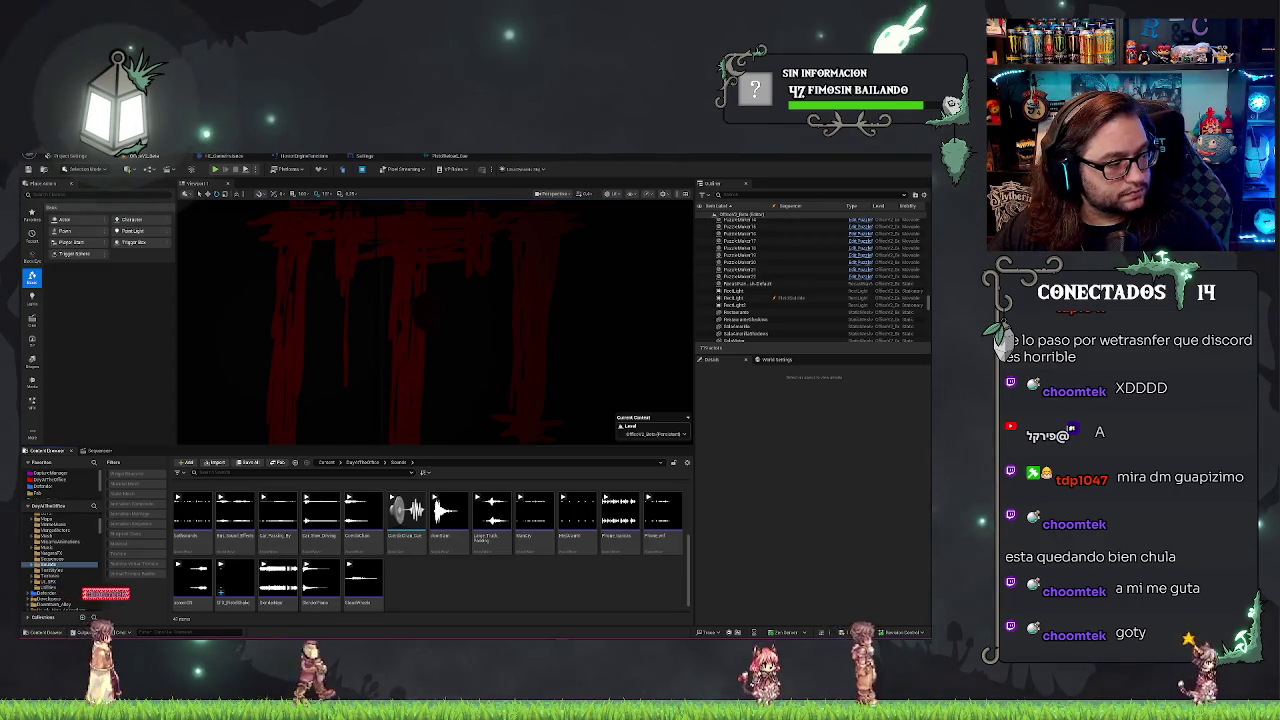
right_click(460, 587)
click(485, 263)
text(Control)
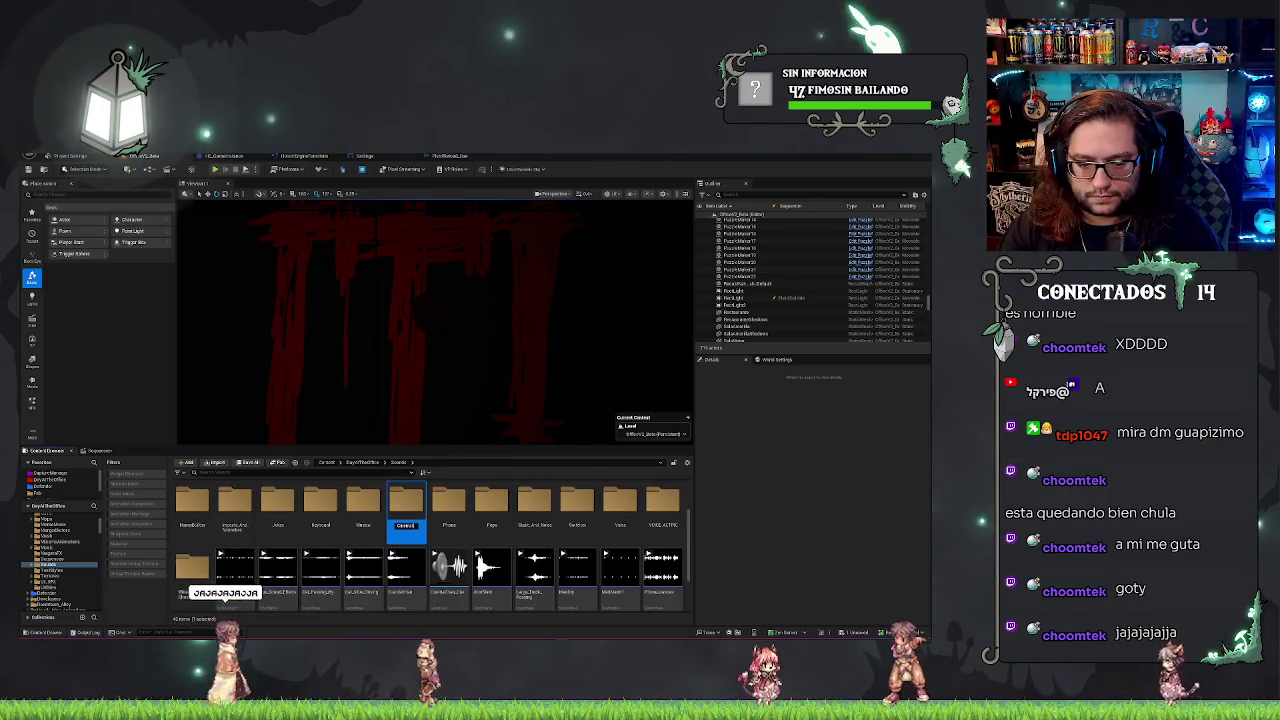
key(Return)
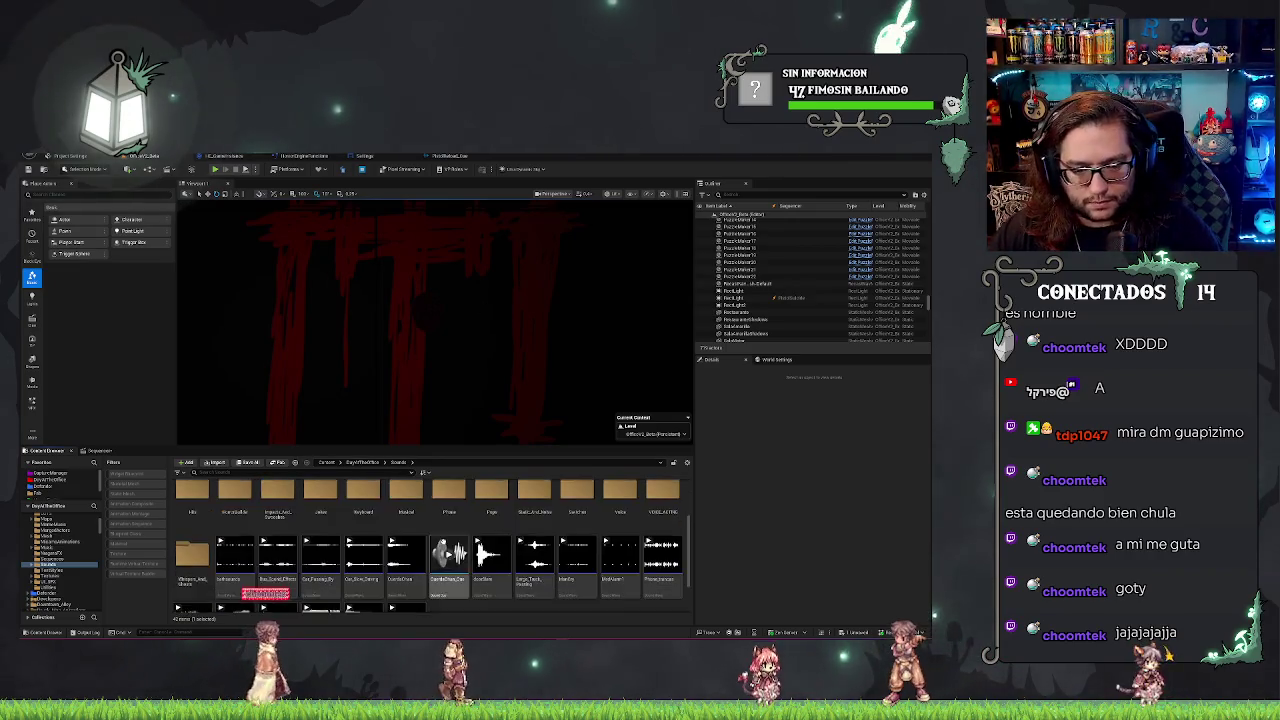
Move the SFX_PistolStroke sound into the Control folder and select it there.
scroll(272, 600, down, 2)
drag(275, 596, 378, 563)
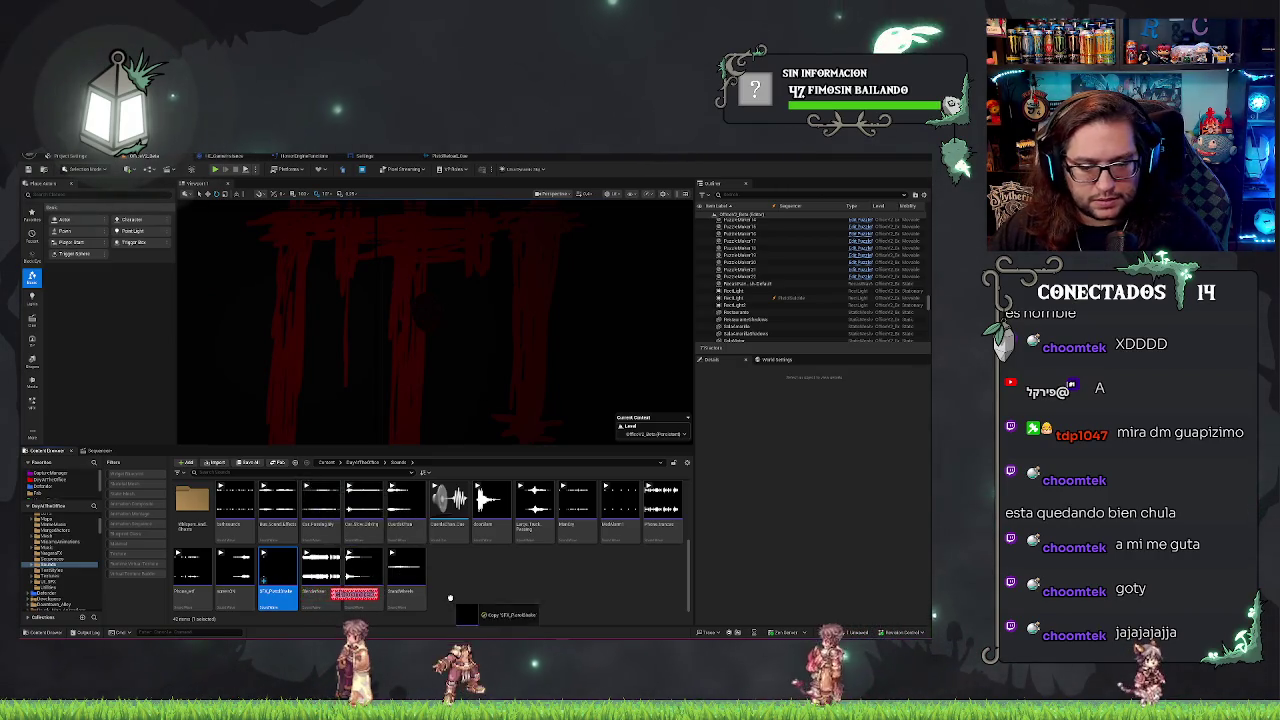
scroll(450, 598, up, 2)
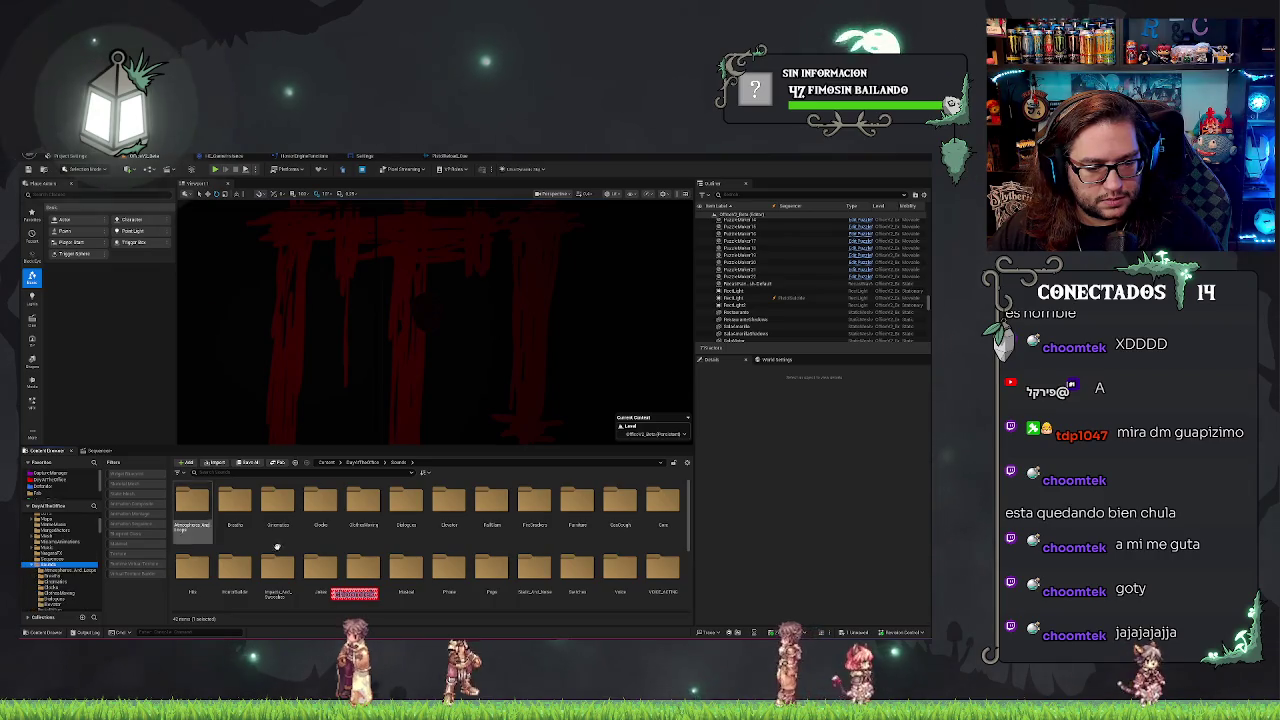
scroll(343, 571, down, 2)
mouse_move(315, 537)
mouse_down()
mouse_move(343, 571)
mouse_move(305, 557)
mouse_move(330, 560)
mouse_move(75, 589)
mouse_up()
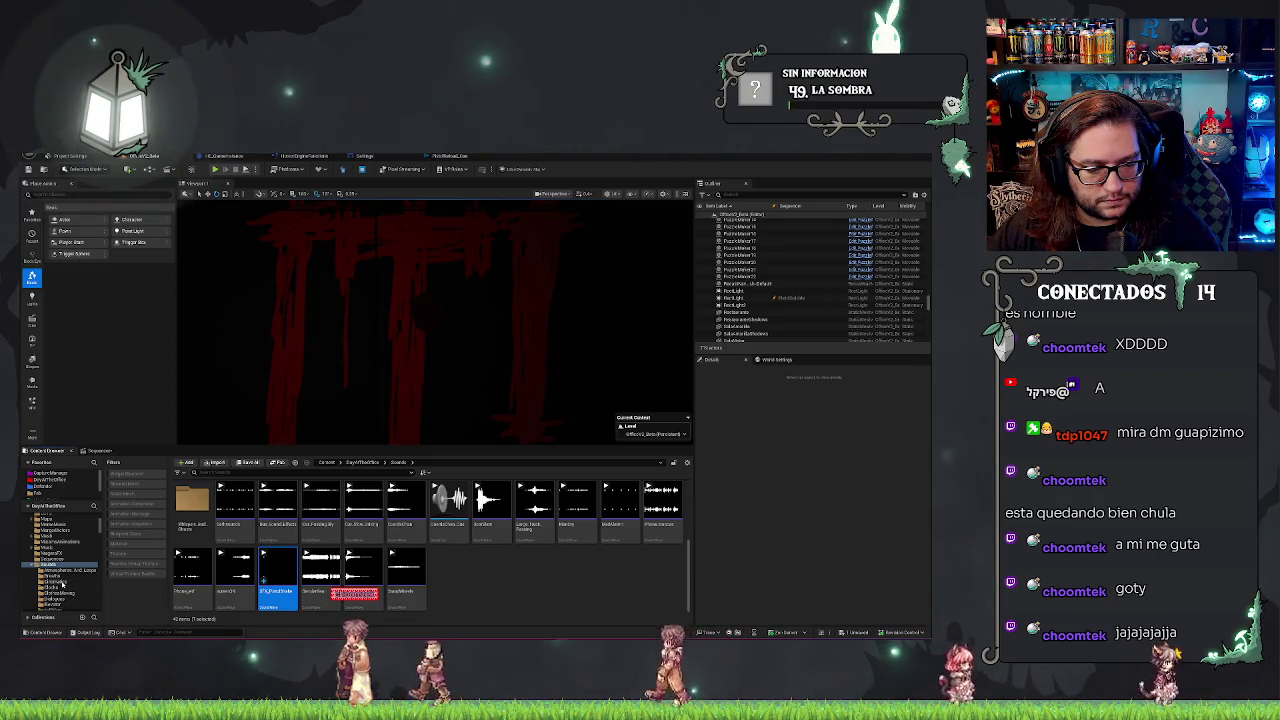
click(62, 582)
click(193, 510)
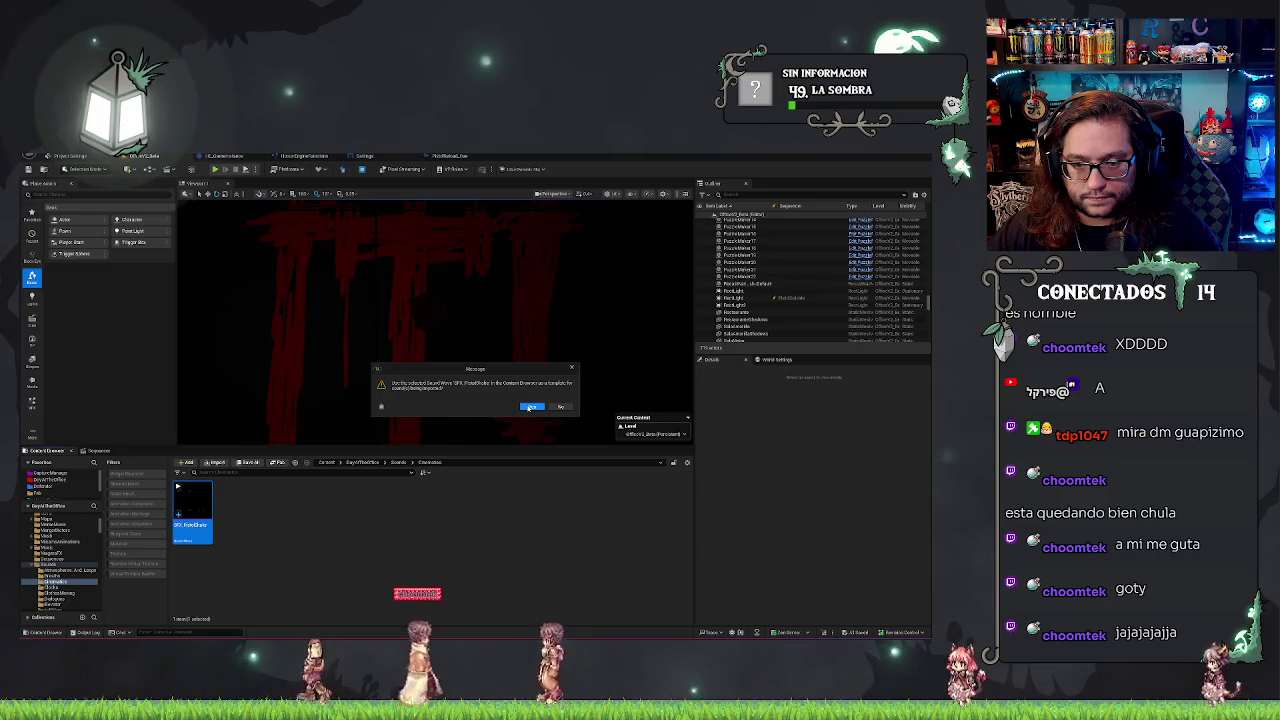
Confirm the creation prompt, assign a sound class to the new SFX sound asset, then close its editor.
click(530, 407)
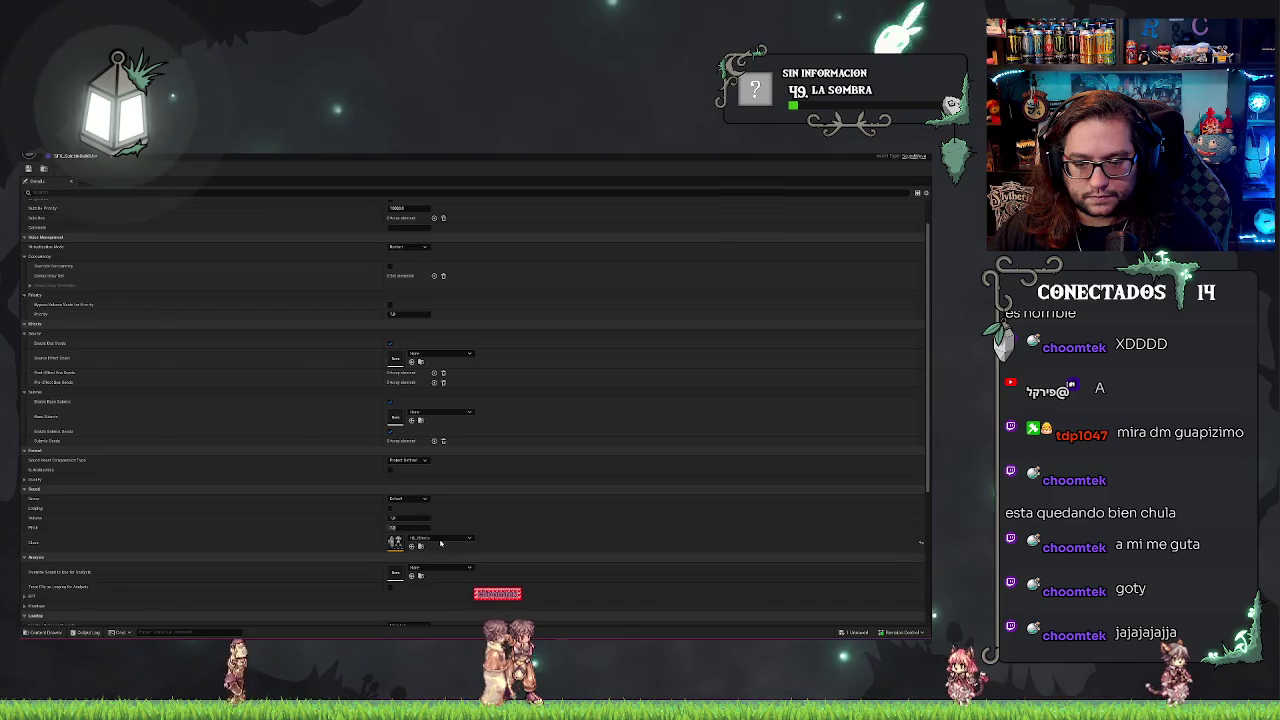
click(445, 538)
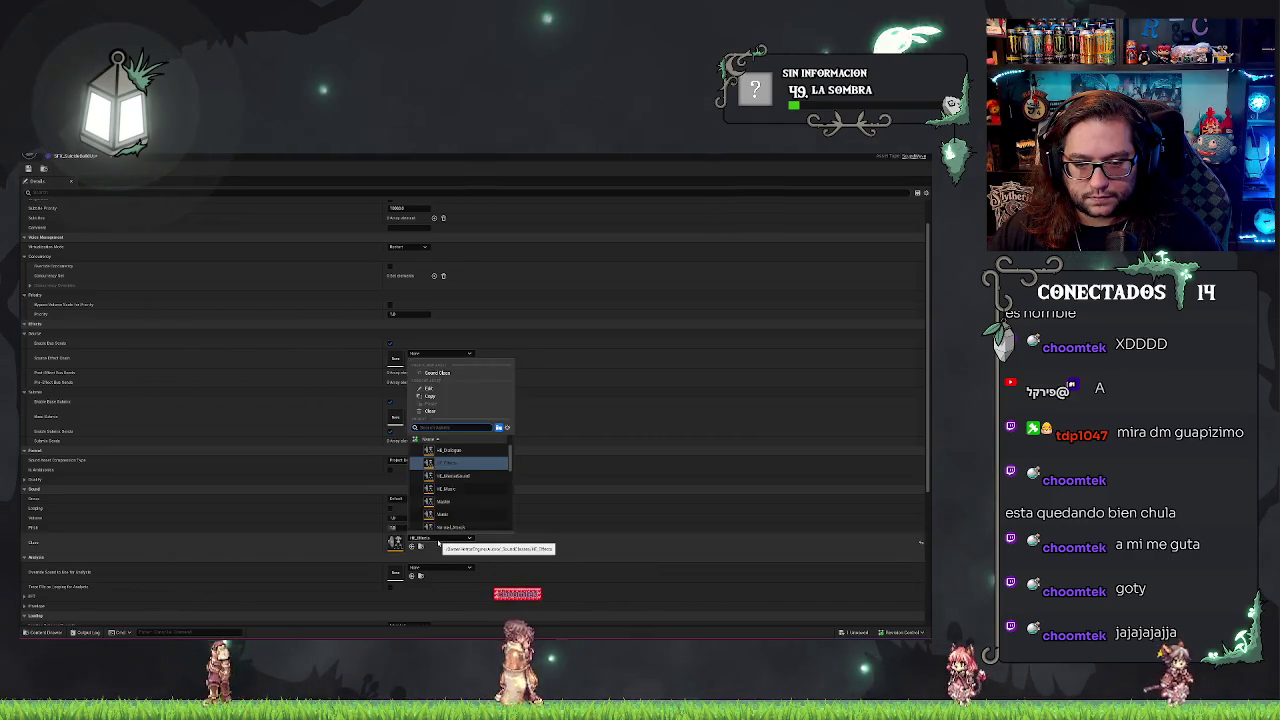
click(475, 489)
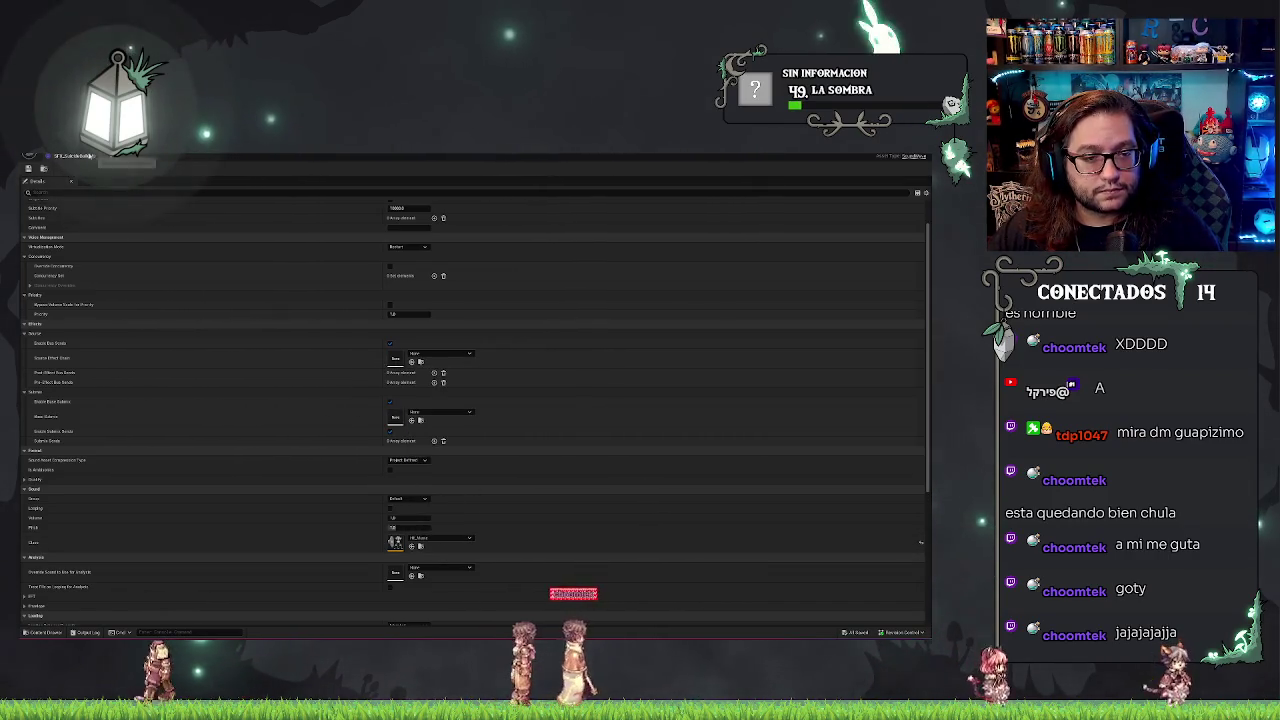
click(97, 156)
click(240, 527)
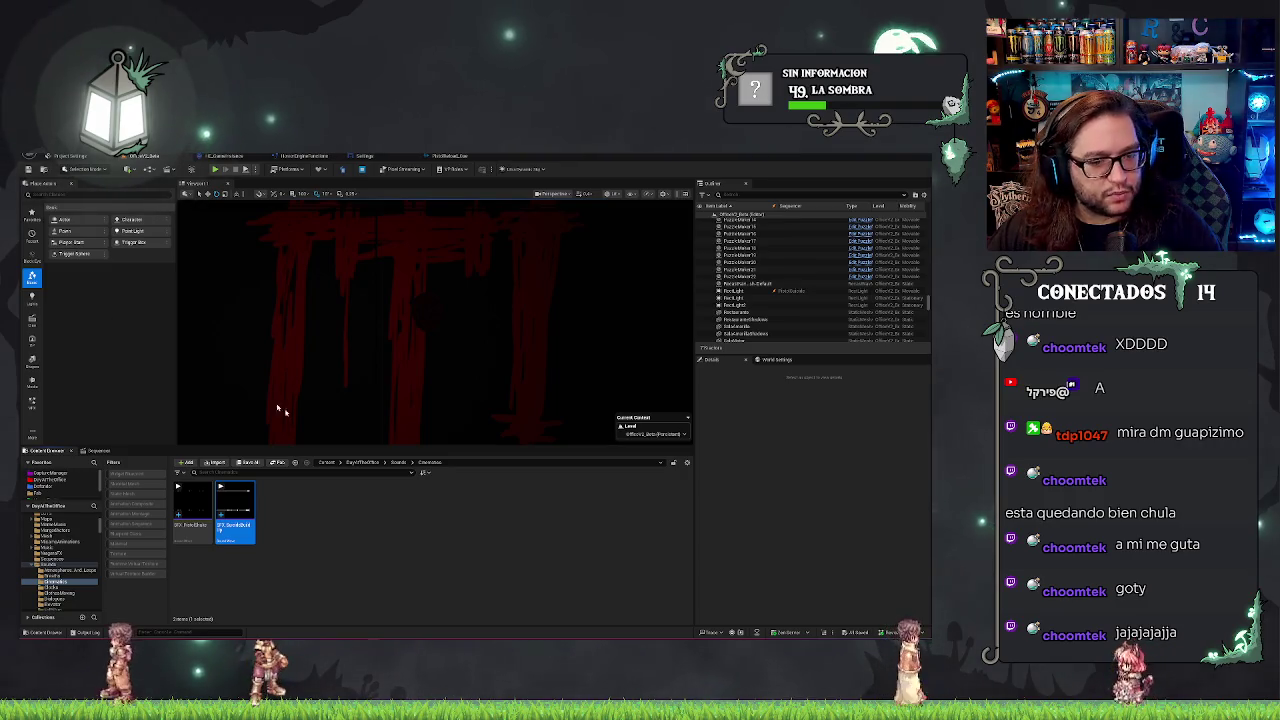
click(286, 551)
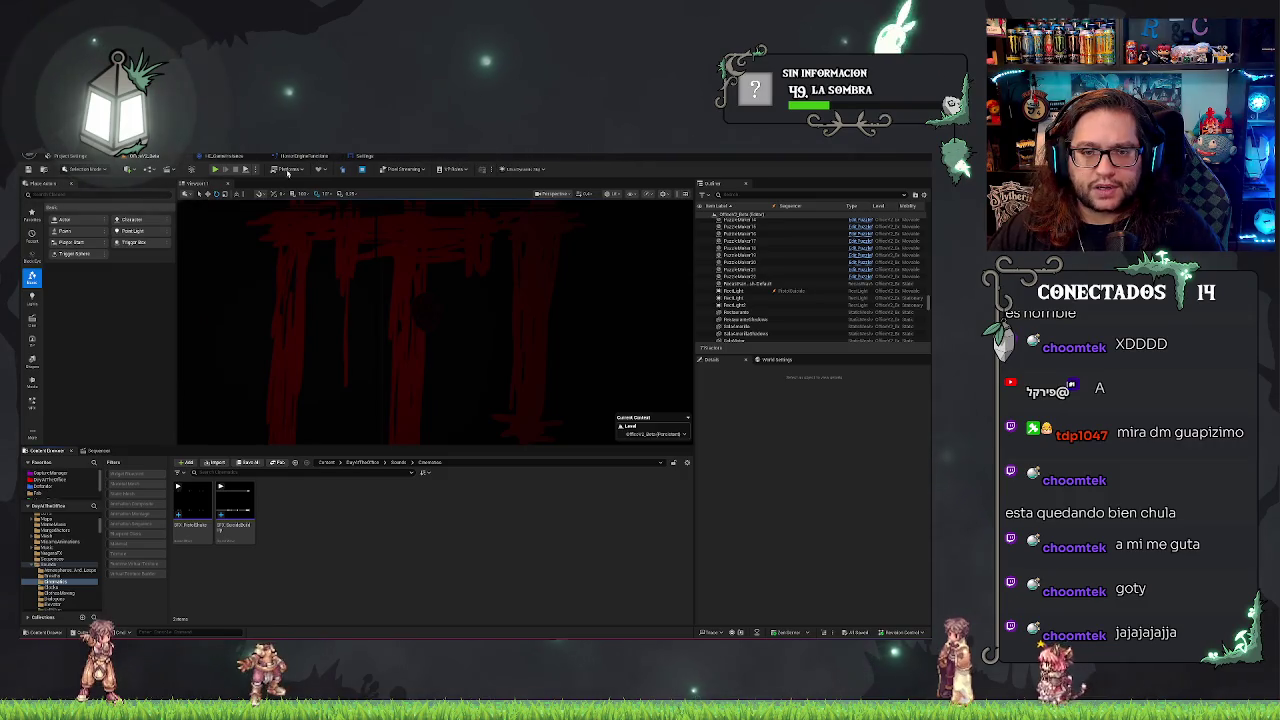
Delete the old audio tracks and add a fresh Audio track to the sequence.
drag(235, 507, 104, 450)
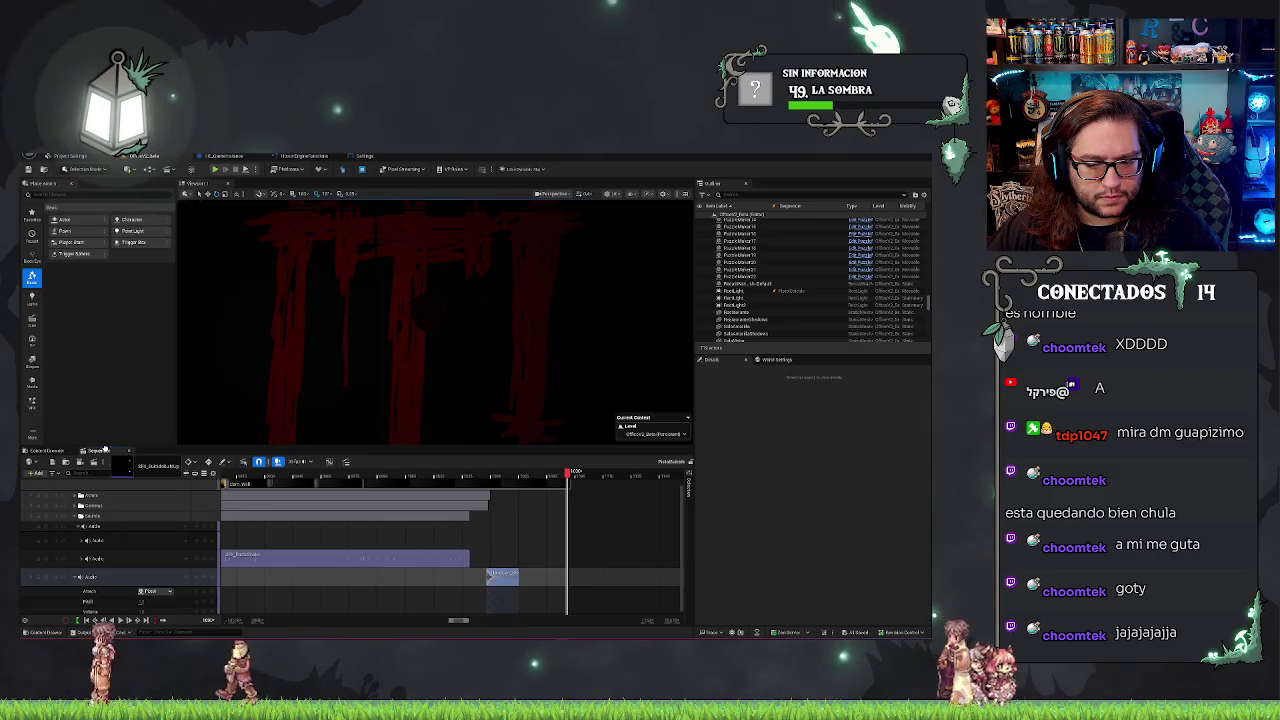
click(75, 558)
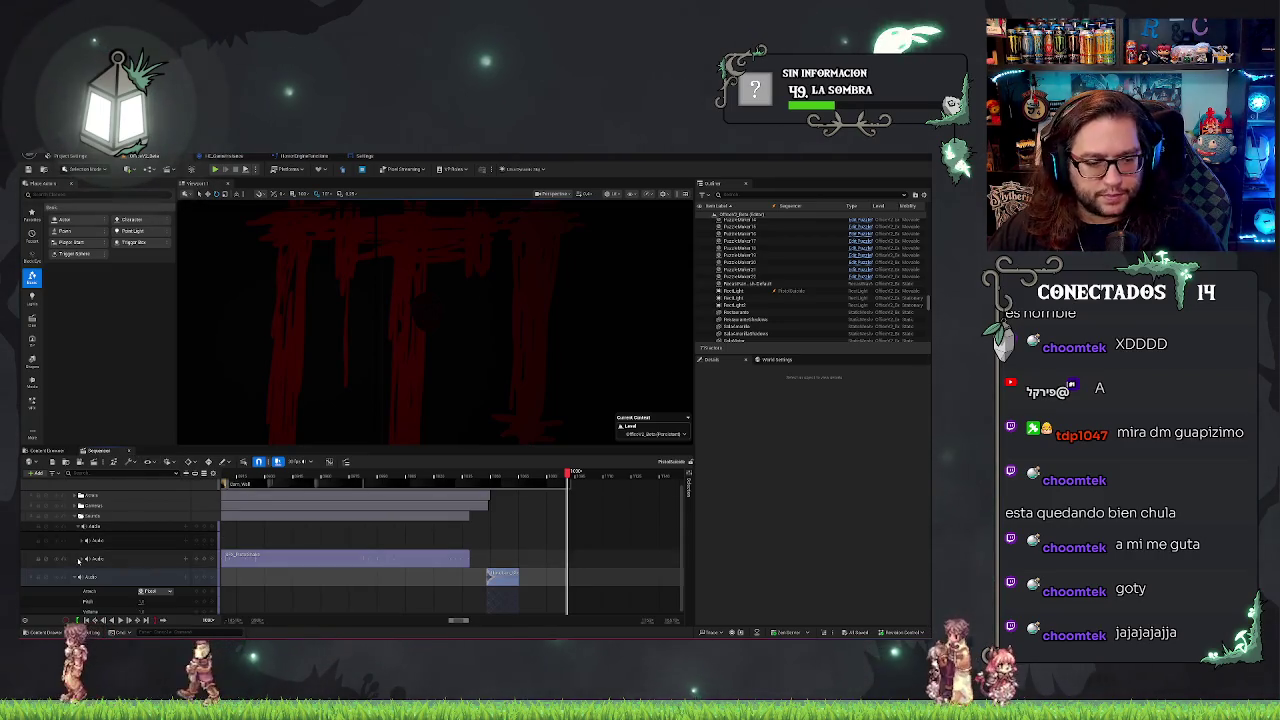
key(Delete)
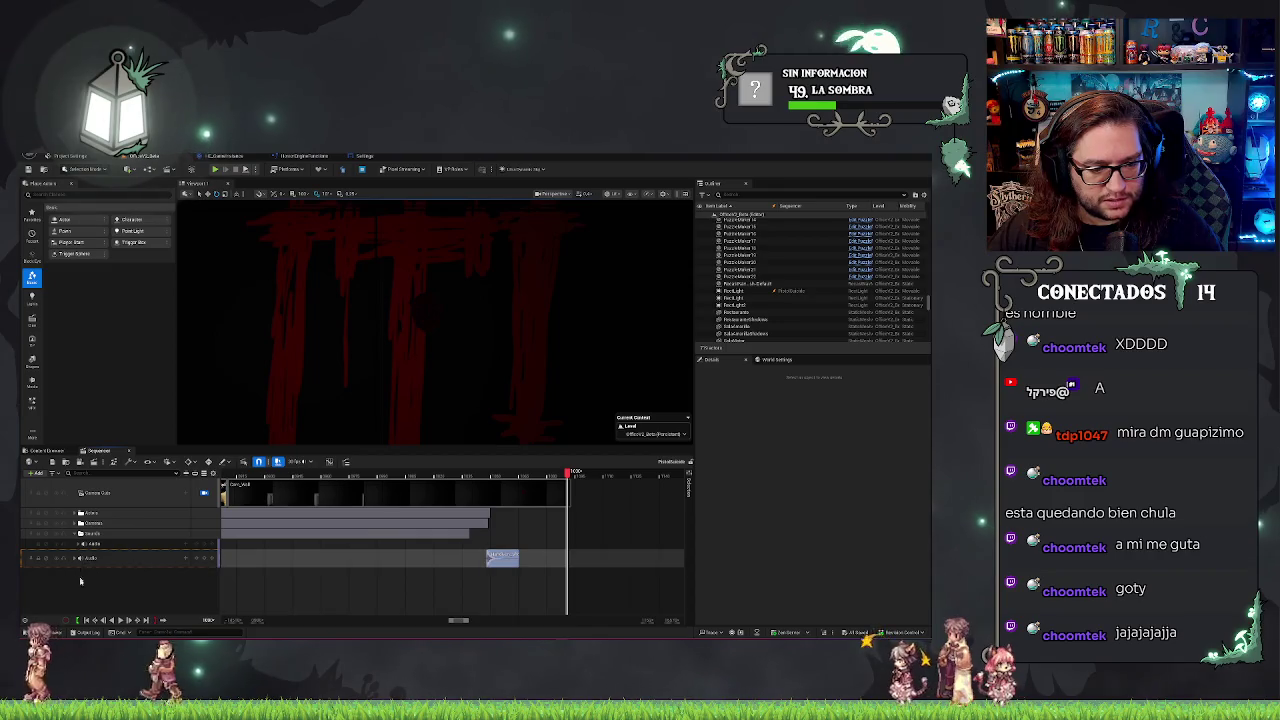
right_click(85, 592)
key(Escape)
click(85, 560)
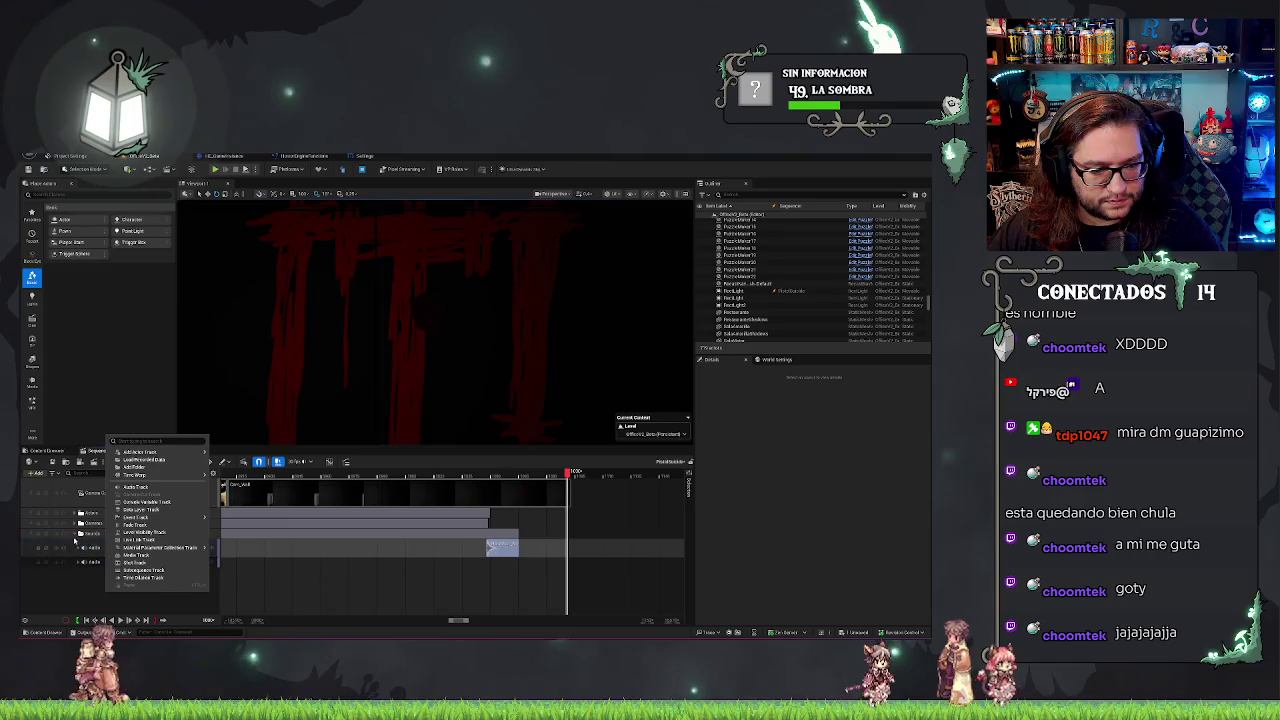
drag(85, 558, 78, 534)
right_click(109, 574)
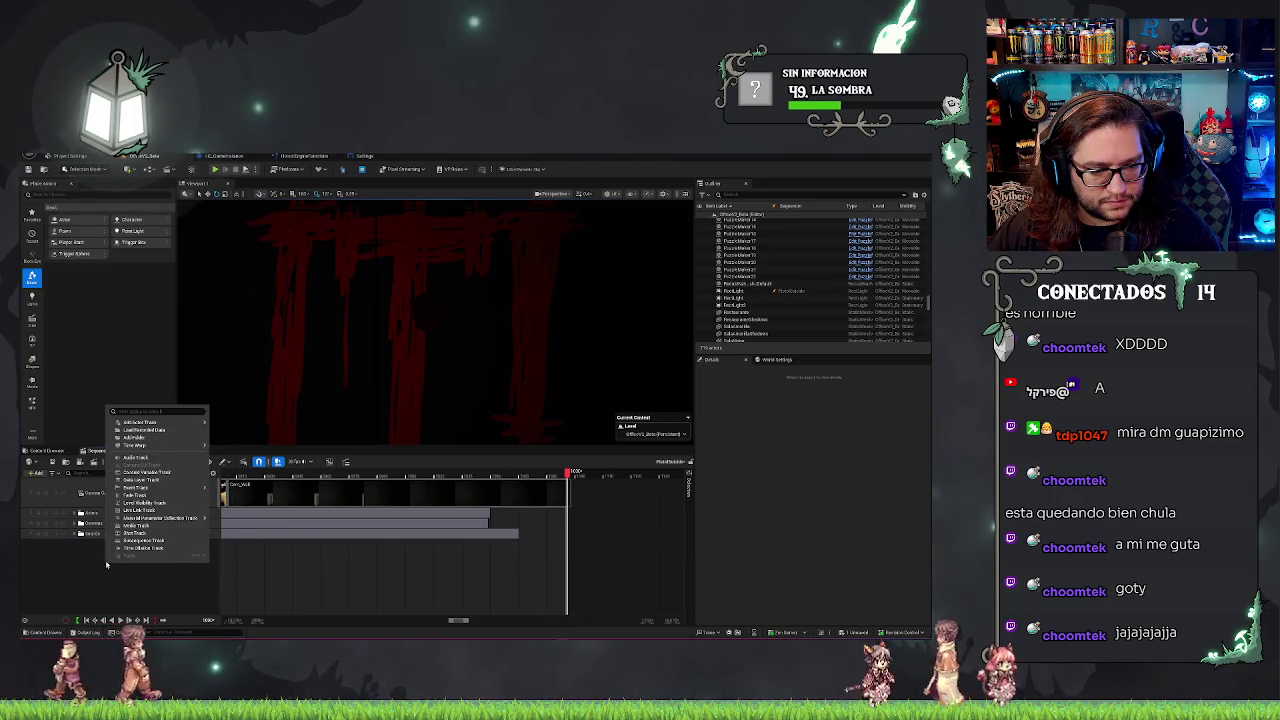
click(140, 458)
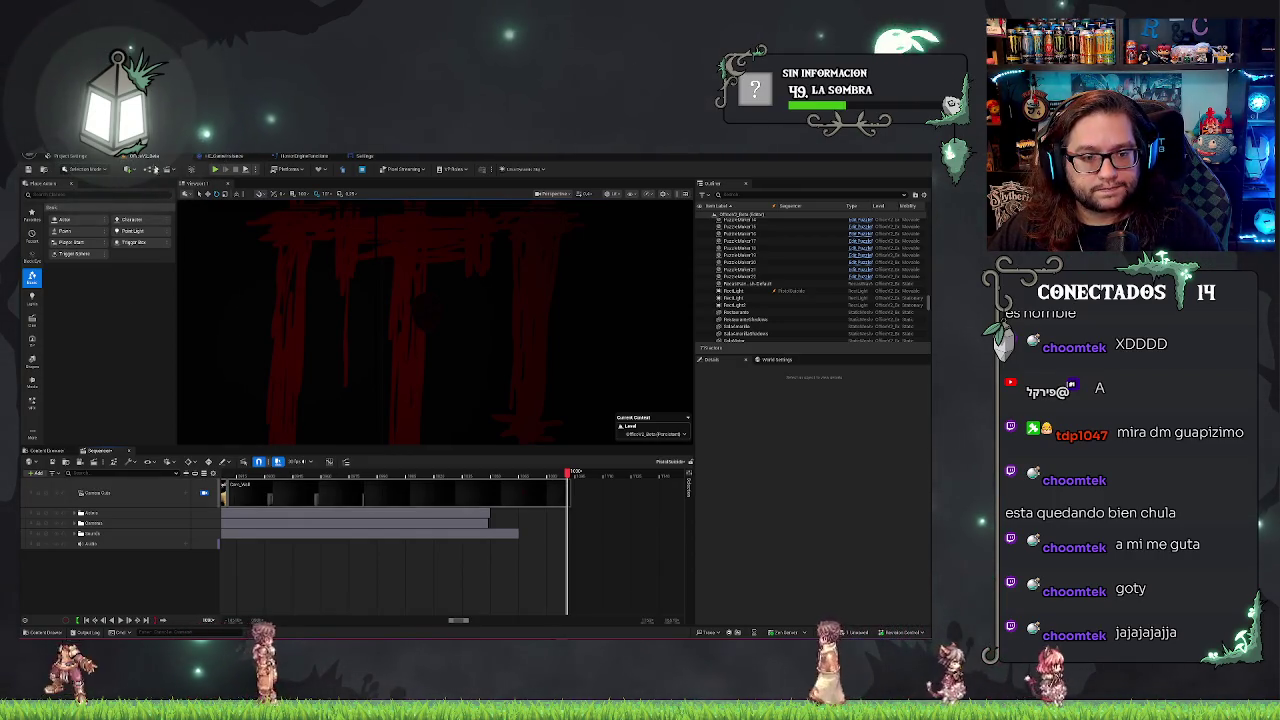
Drop the SFX sound onto the Audio track and slide it earlier to match the shots.
click(50, 451)
mouse_move(91, 452)
mouse_down()
mouse_move(225, 520)
mouse_move(226, 542)
mouse_up()
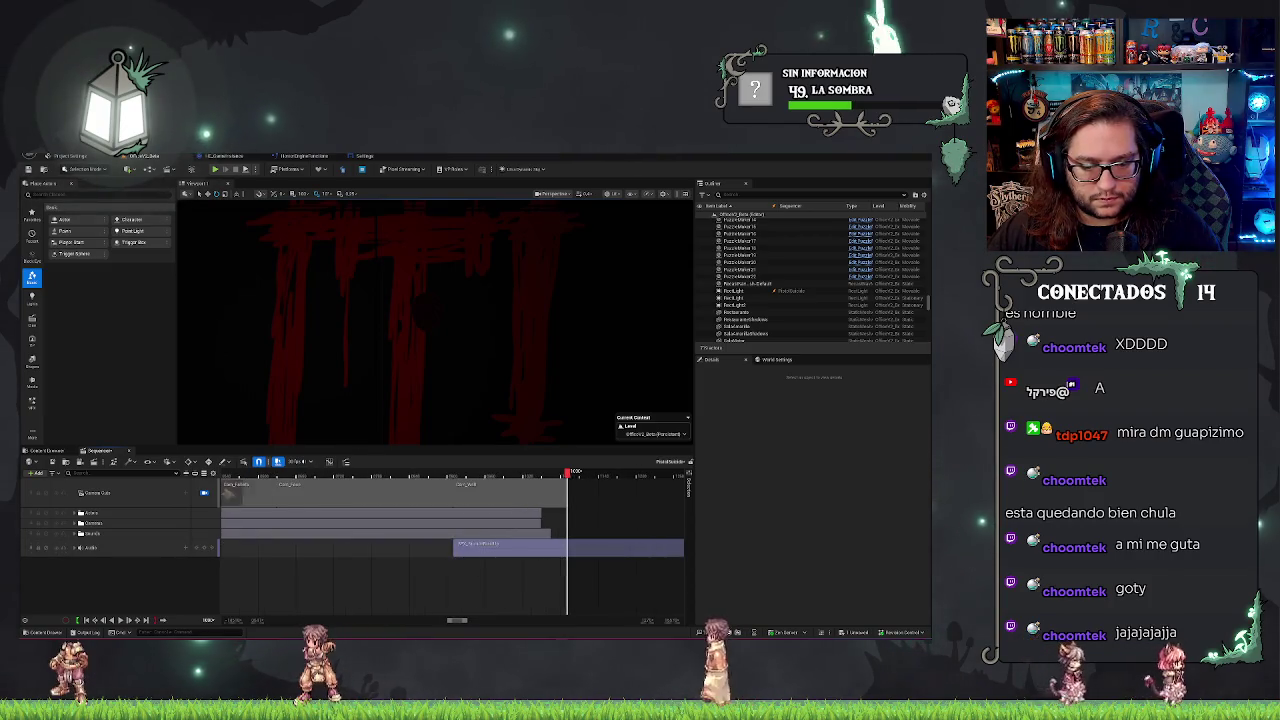
drag(579, 549, 343, 558)
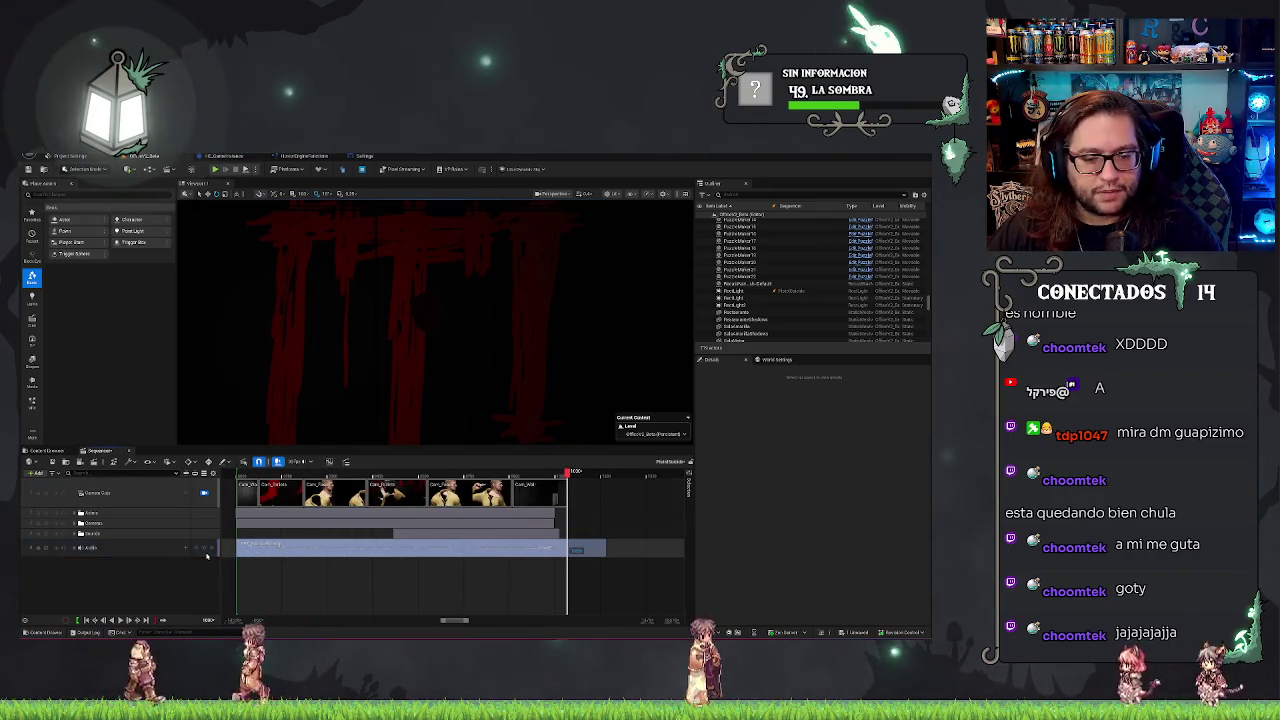
click(181, 551)
Rewind to the start, enlarge the viewport and Sequencer panels, and play the cinematic.
click(228, 475)
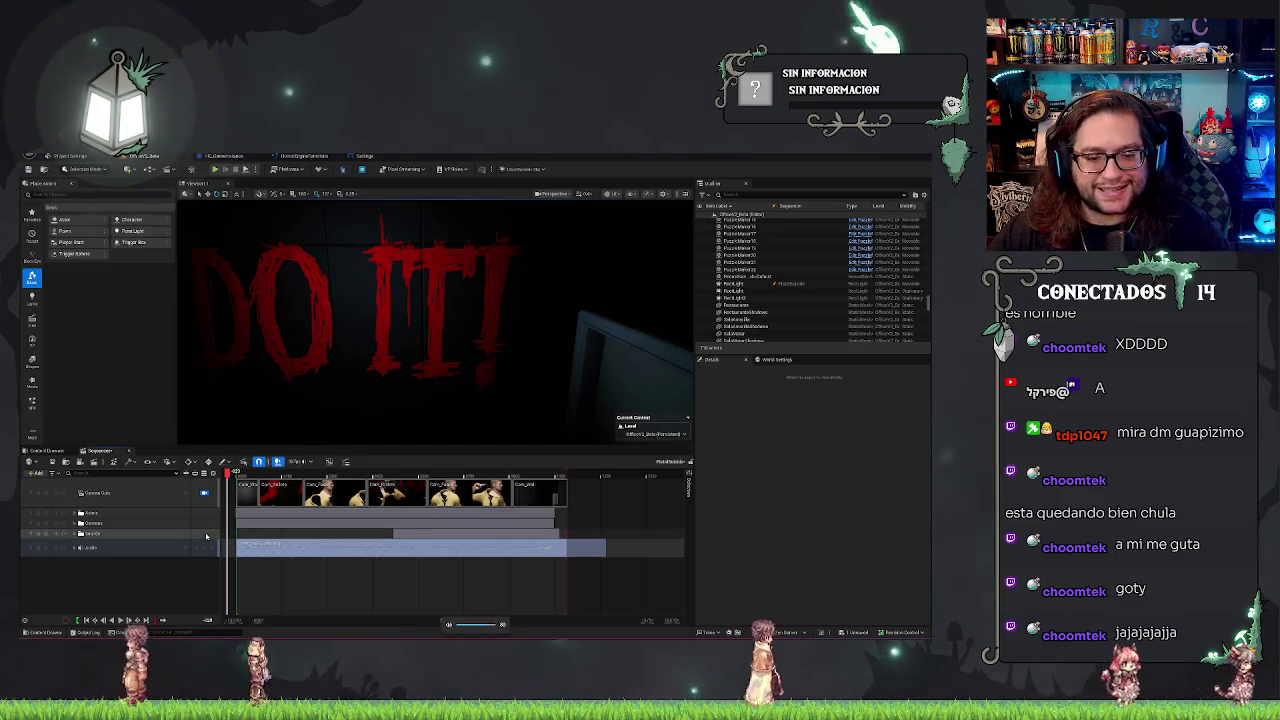
drag(670, 446, 670, 487)
mouse_move(694, 427)
mouse_down()
mouse_move(789, 427)
mouse_move(767, 427)
mouse_up()
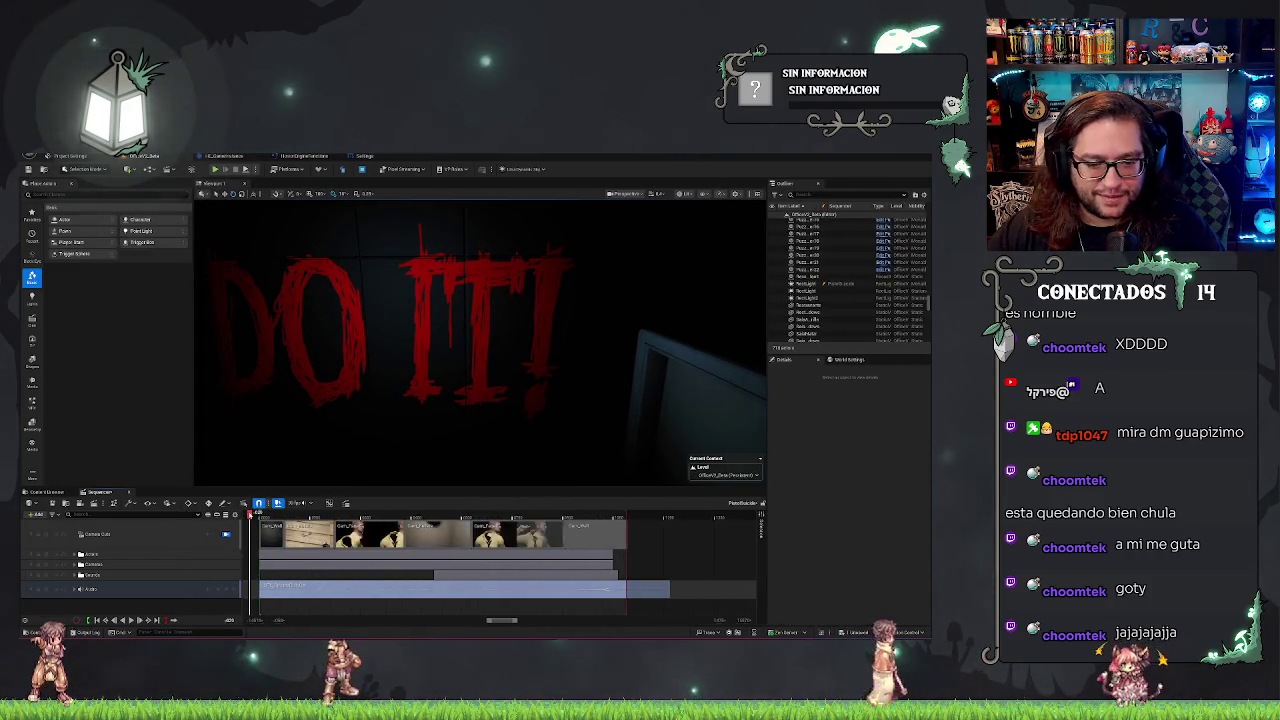
key(space)
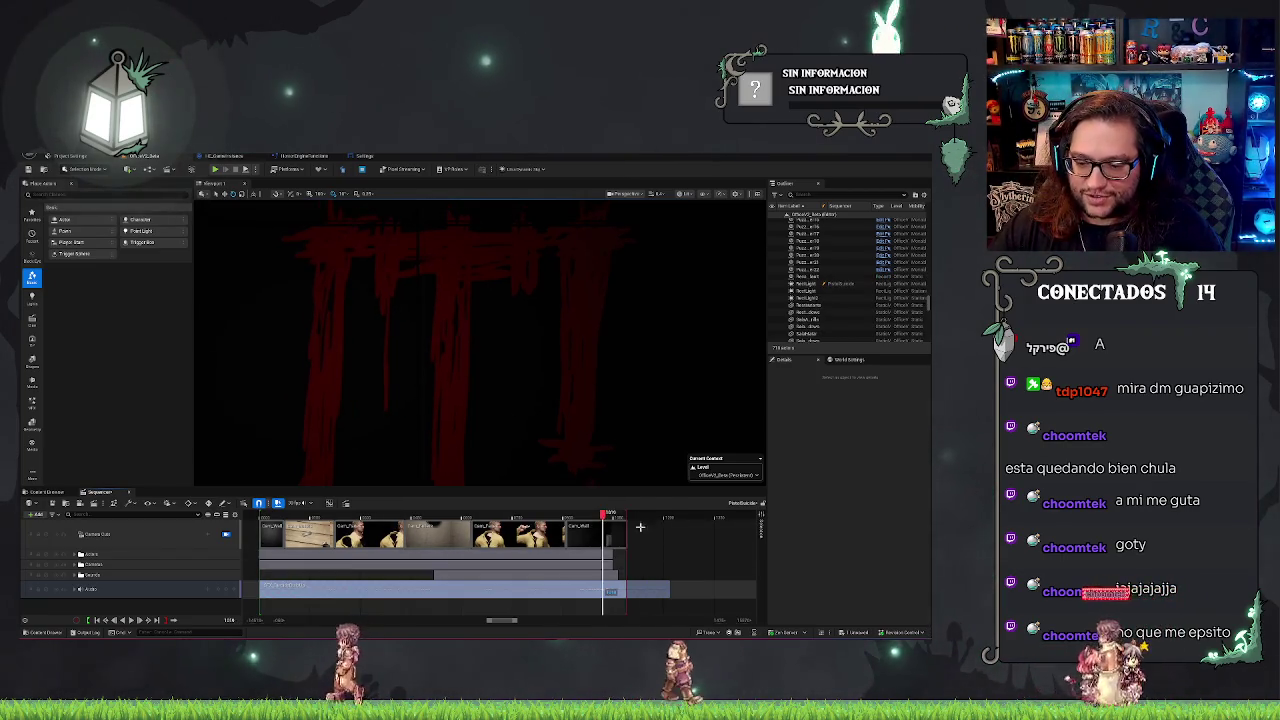
Trim the audio clip's end back to the sequence end and scrub to check it.
scroll(688, 583, up, 3)
key(space)
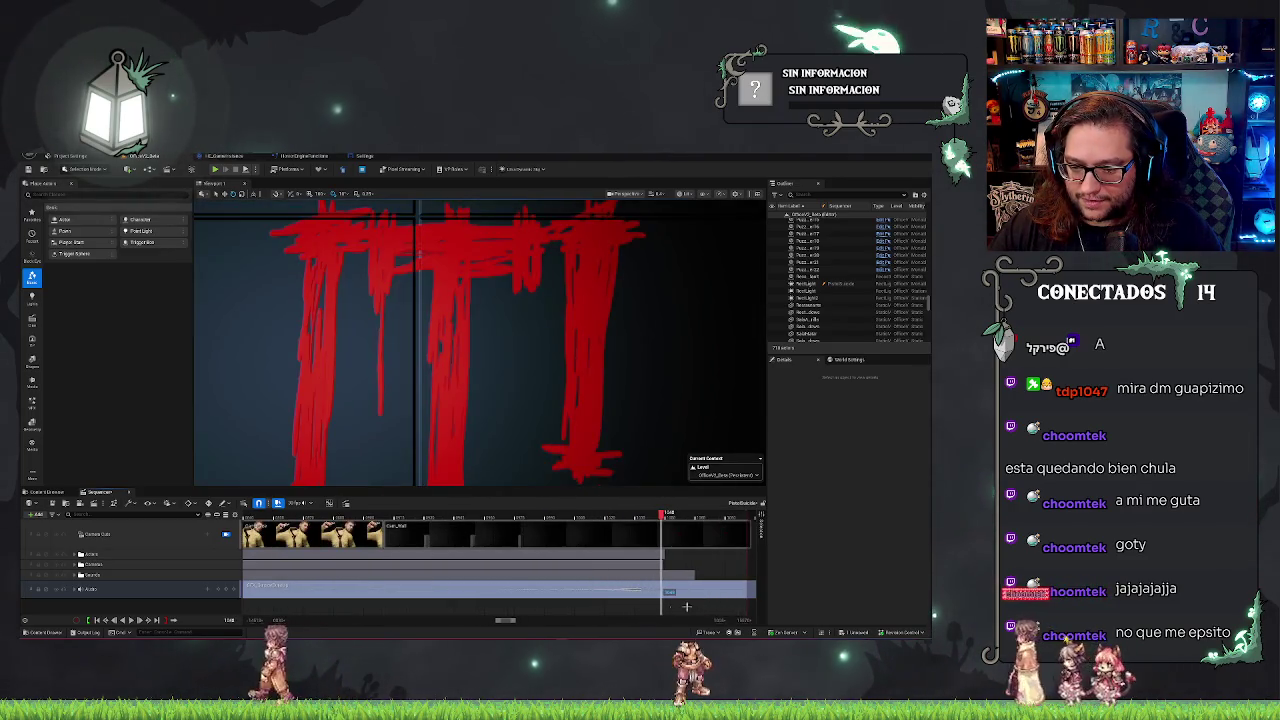
drag(502, 620, 502, 621)
scroll(502, 600, down, 2)
drag(734, 590, 340, 589)
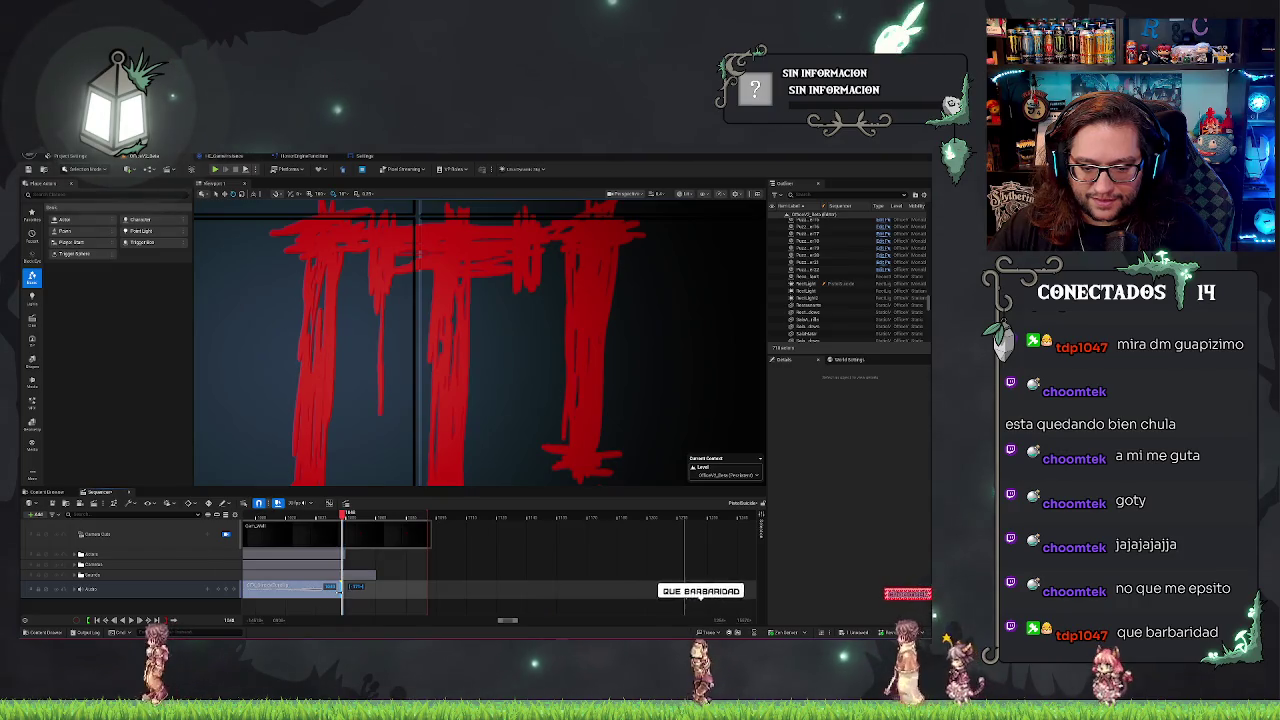
click(274, 515)
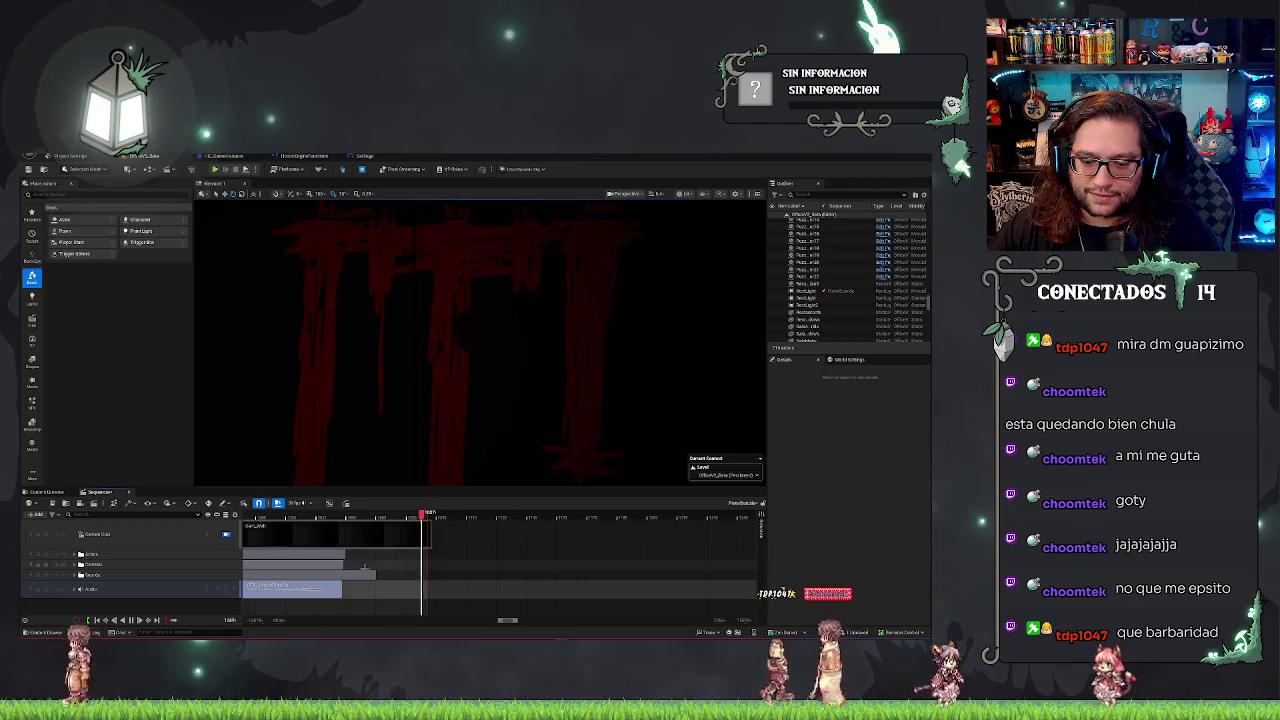
click(311, 517)
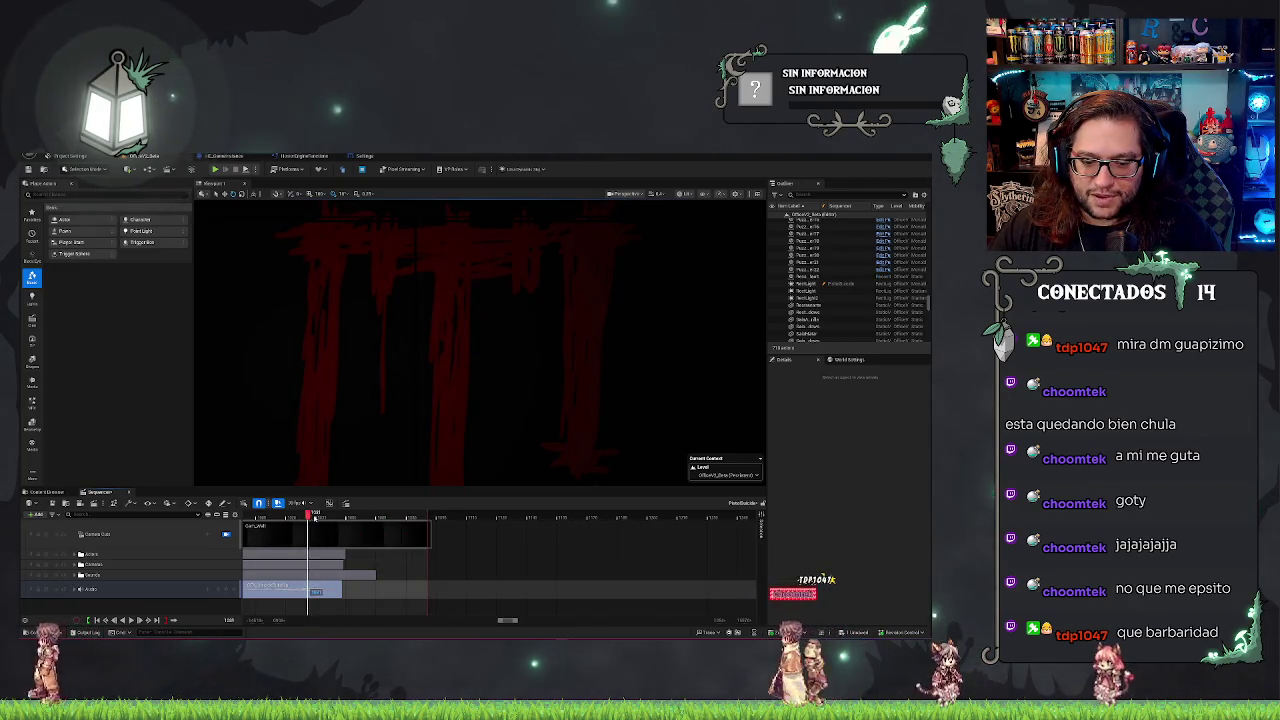
click(344, 519)
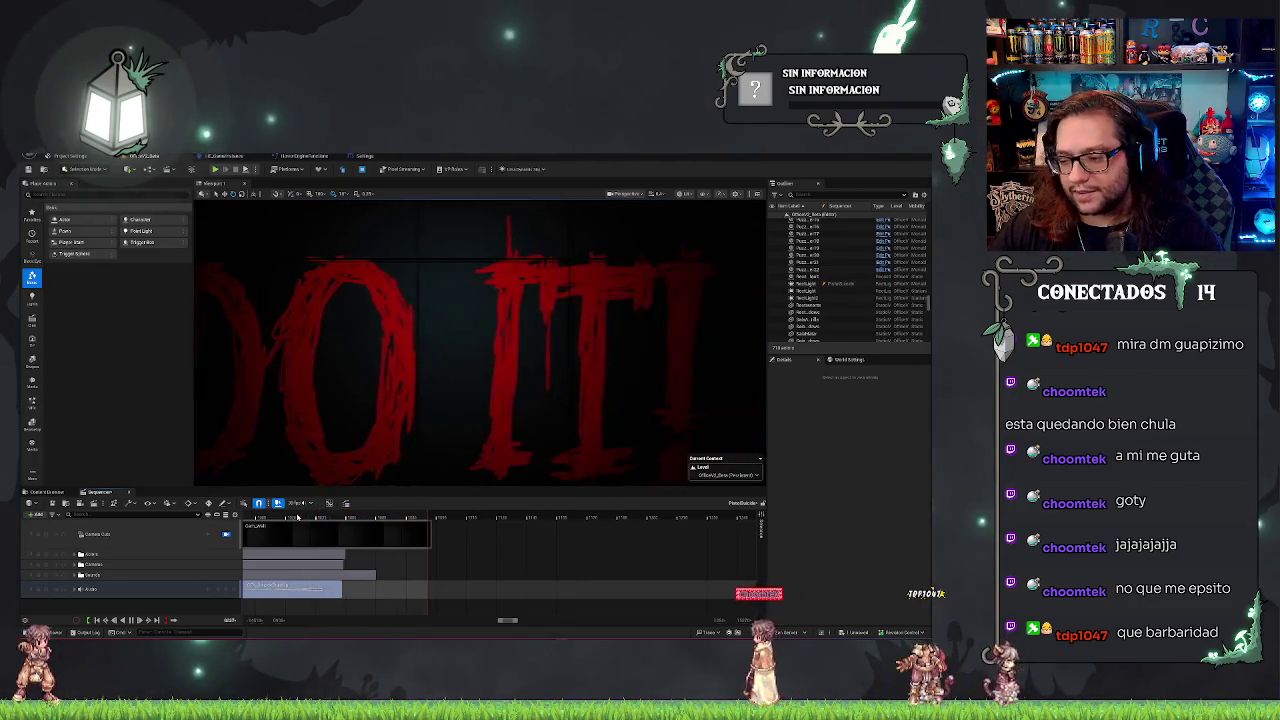
Extend the sections, replay, and nudge the audio end right to the DO IT reveal.
scroll(310, 534, down, 3)
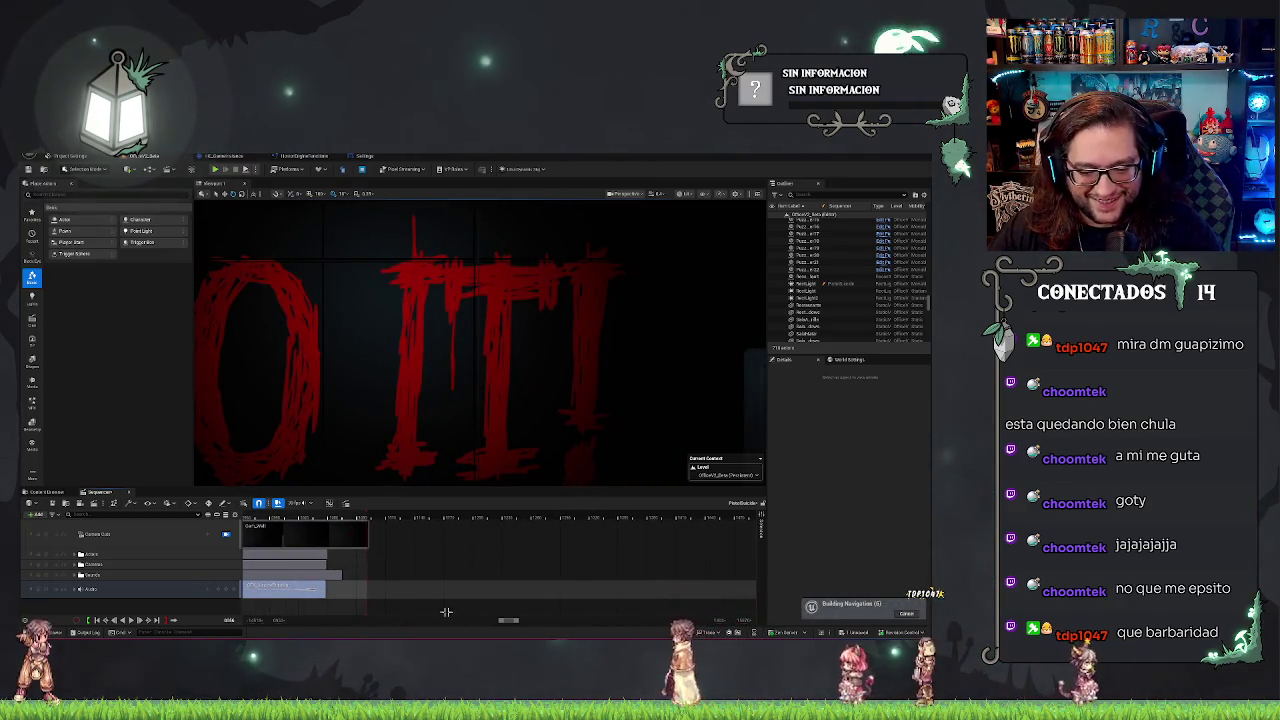
drag(324, 565, 425, 565)
click(361, 515)
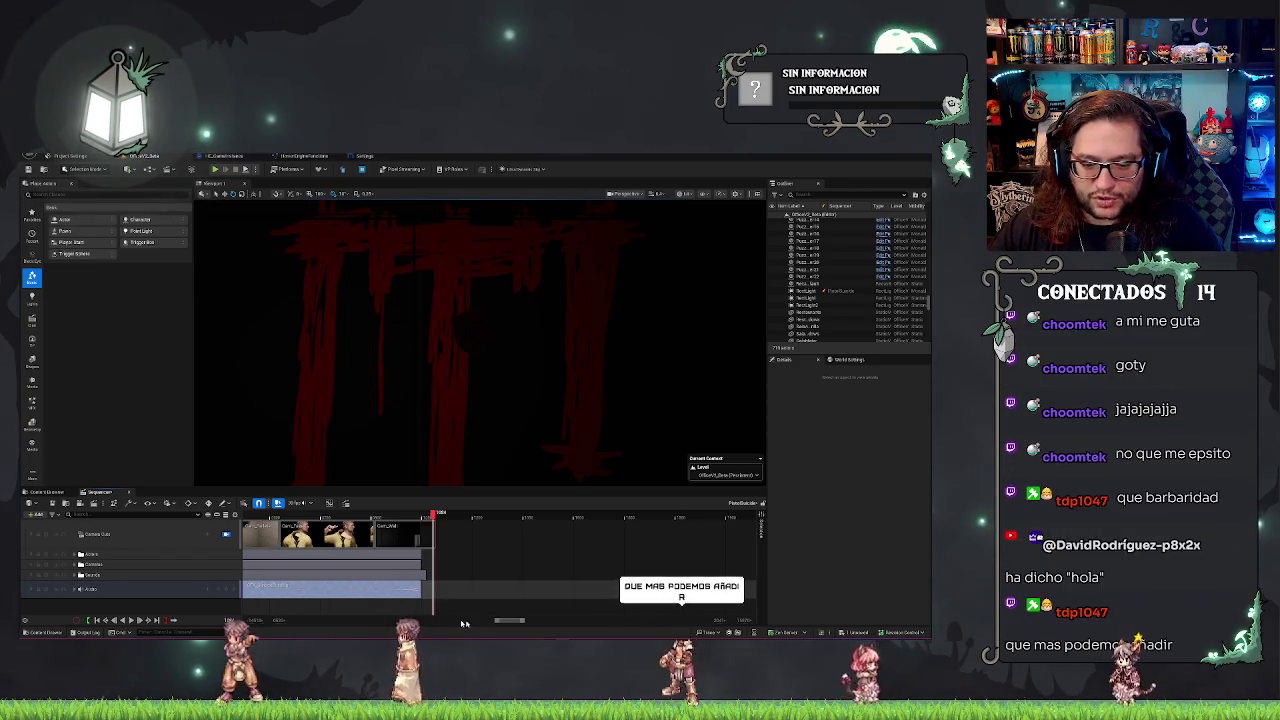
scroll(434, 514, down, 3)
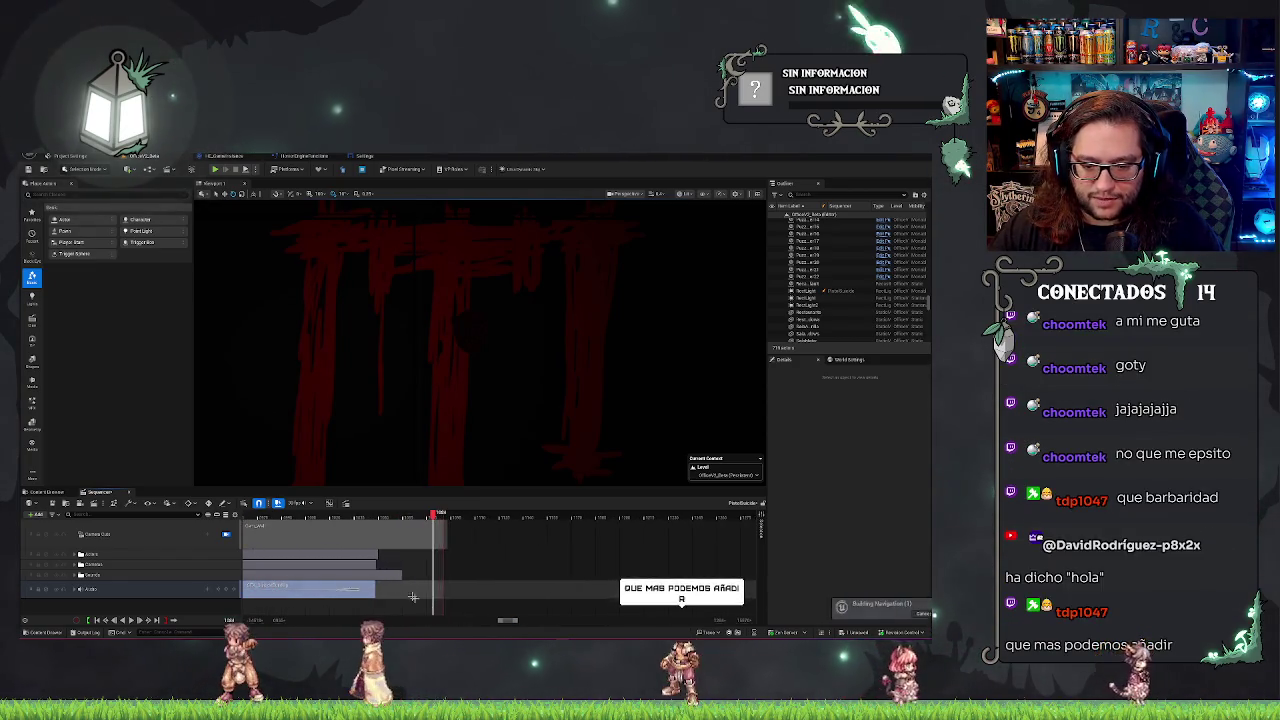
mouse_move(434, 514)
mouse_down()
mouse_move(362, 516)
mouse_move(376, 516)
mouse_up()
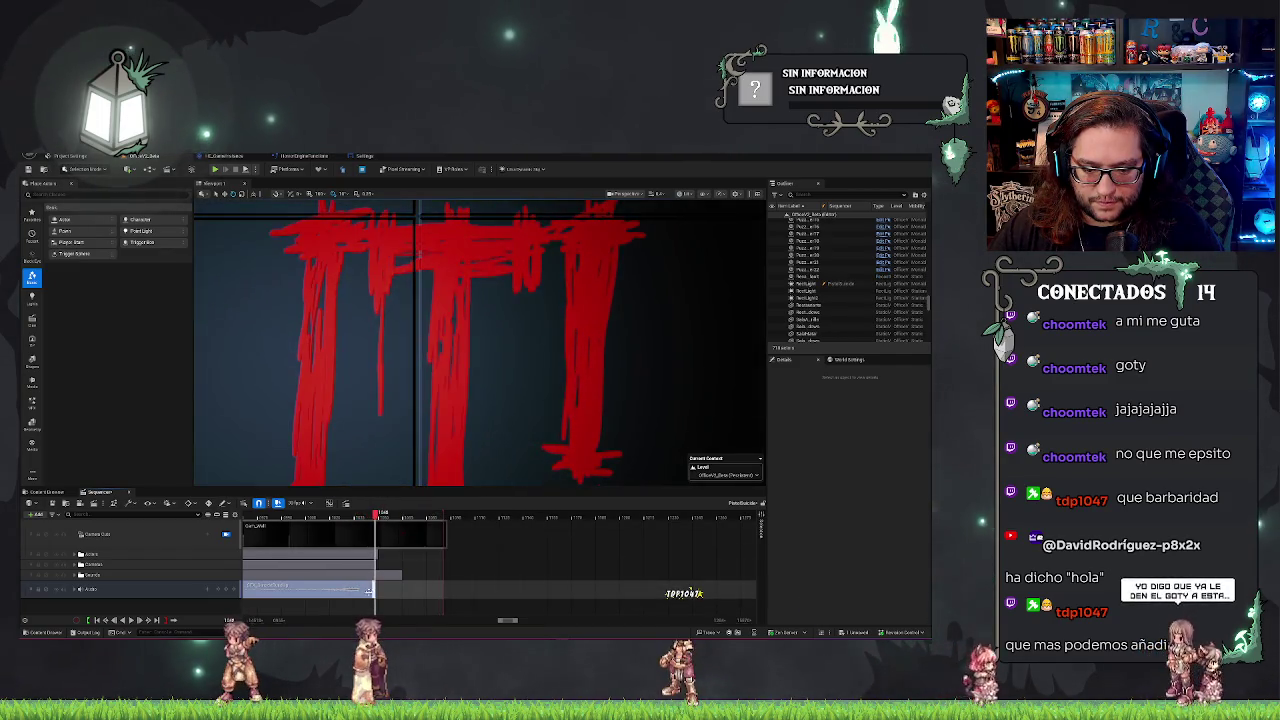
drag(357, 592, 371, 592)
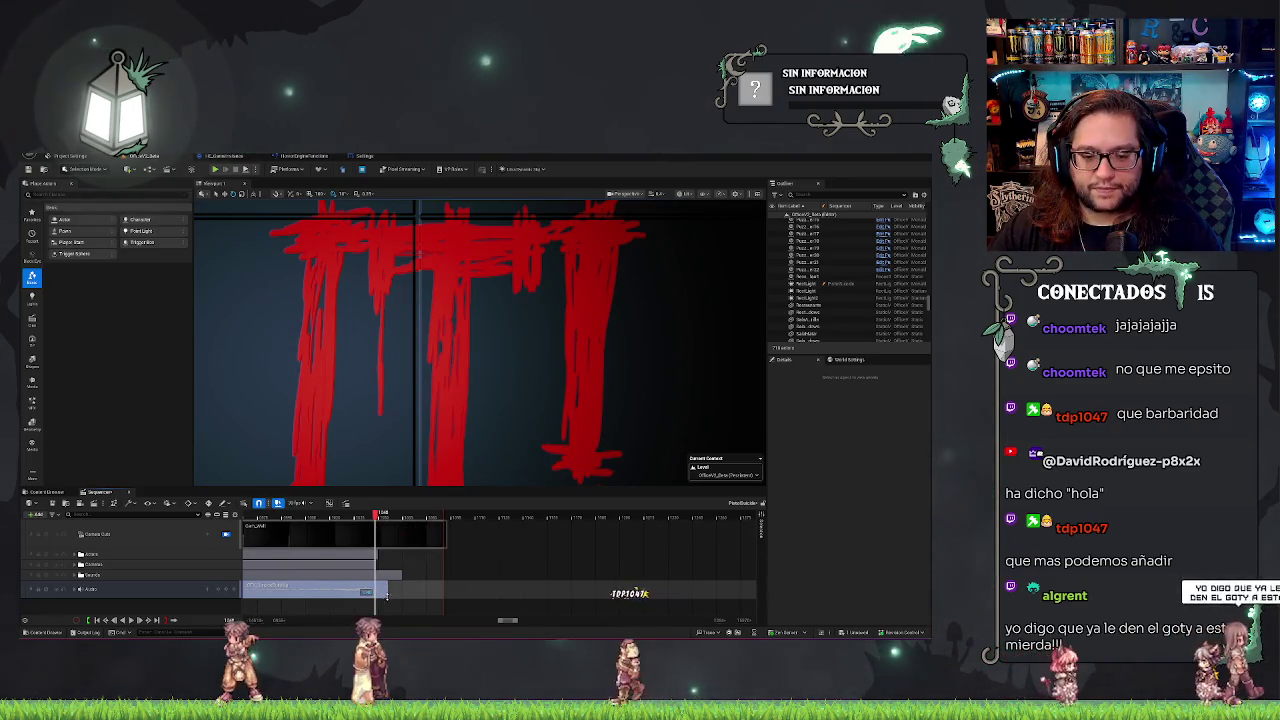
drag(385, 592, 398, 592)
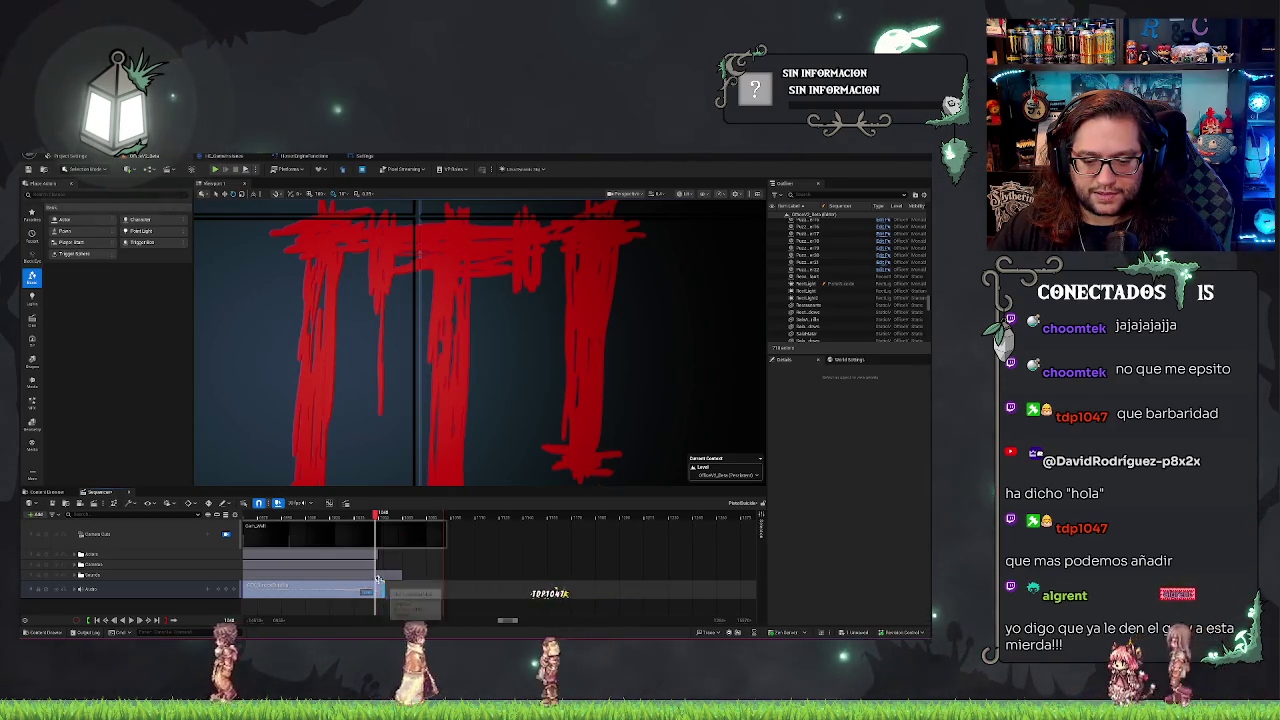
scroll(366, 592, down, 2)
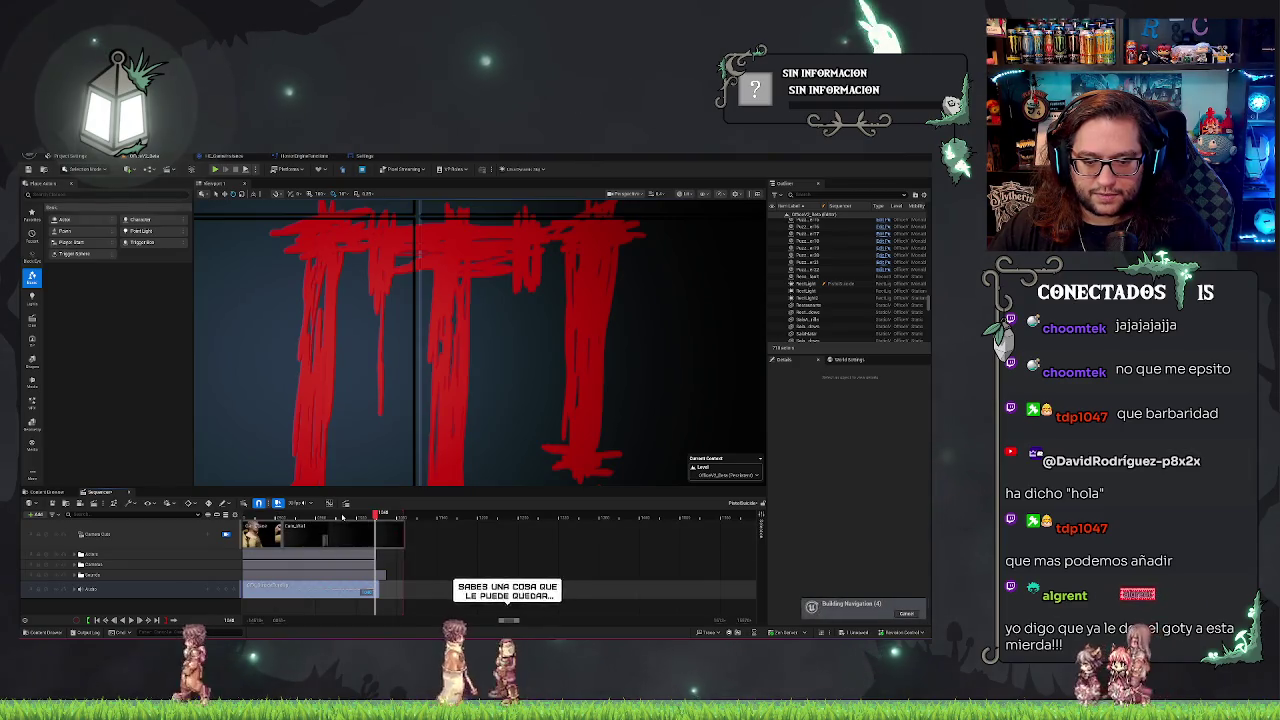
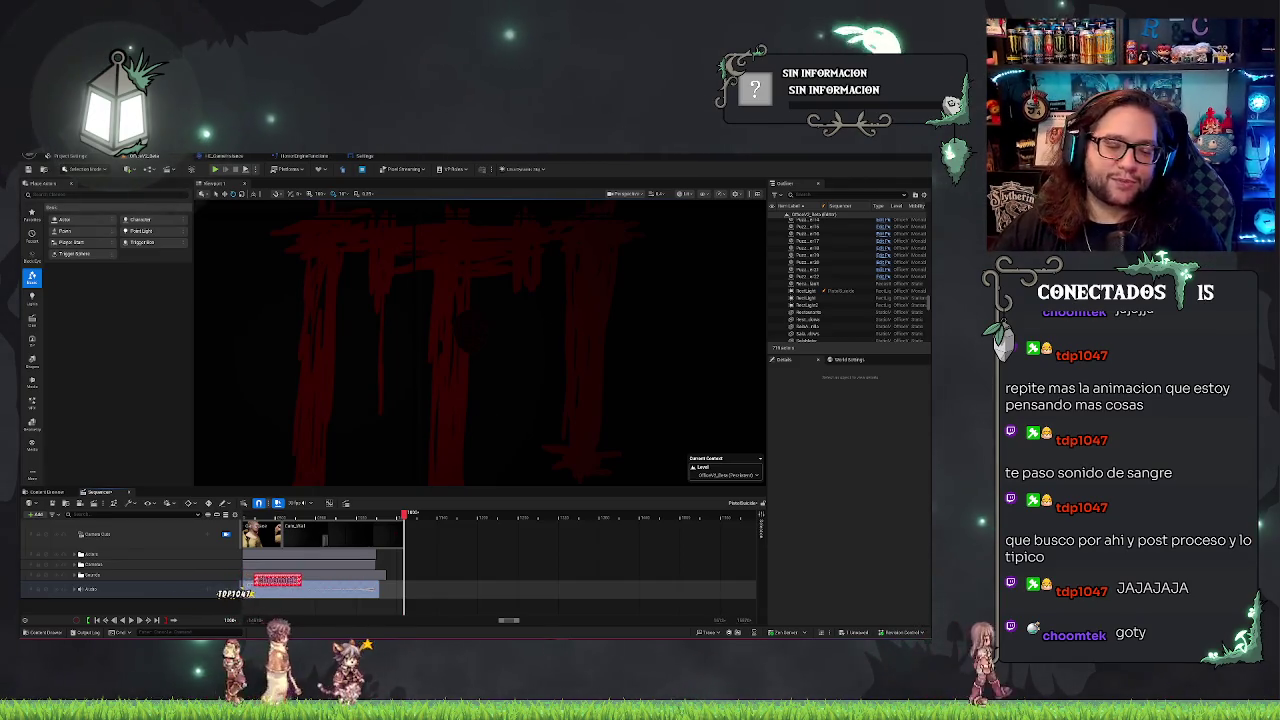
Move the cinematic's Sequencer playhead back slightly.
click(377, 520)
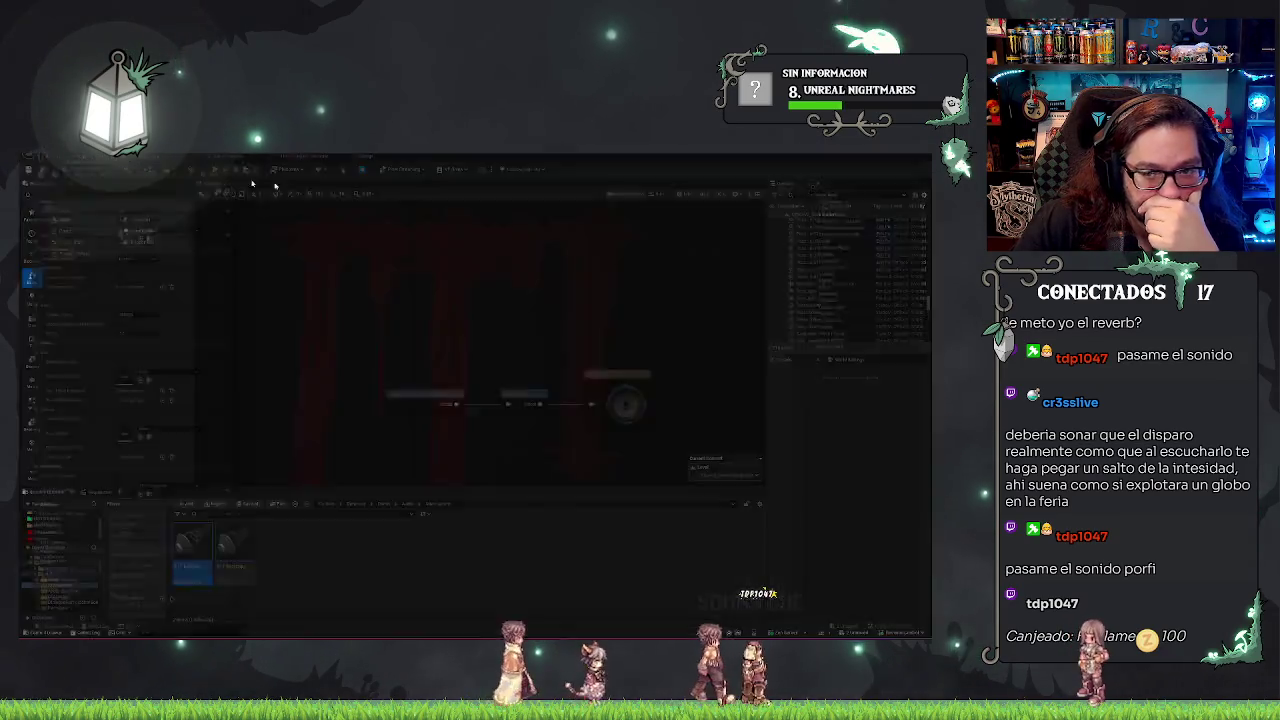
Open the ATT_Explosion attenuation asset, scroll through its settings, then return to the level editor.
click(470, 156)
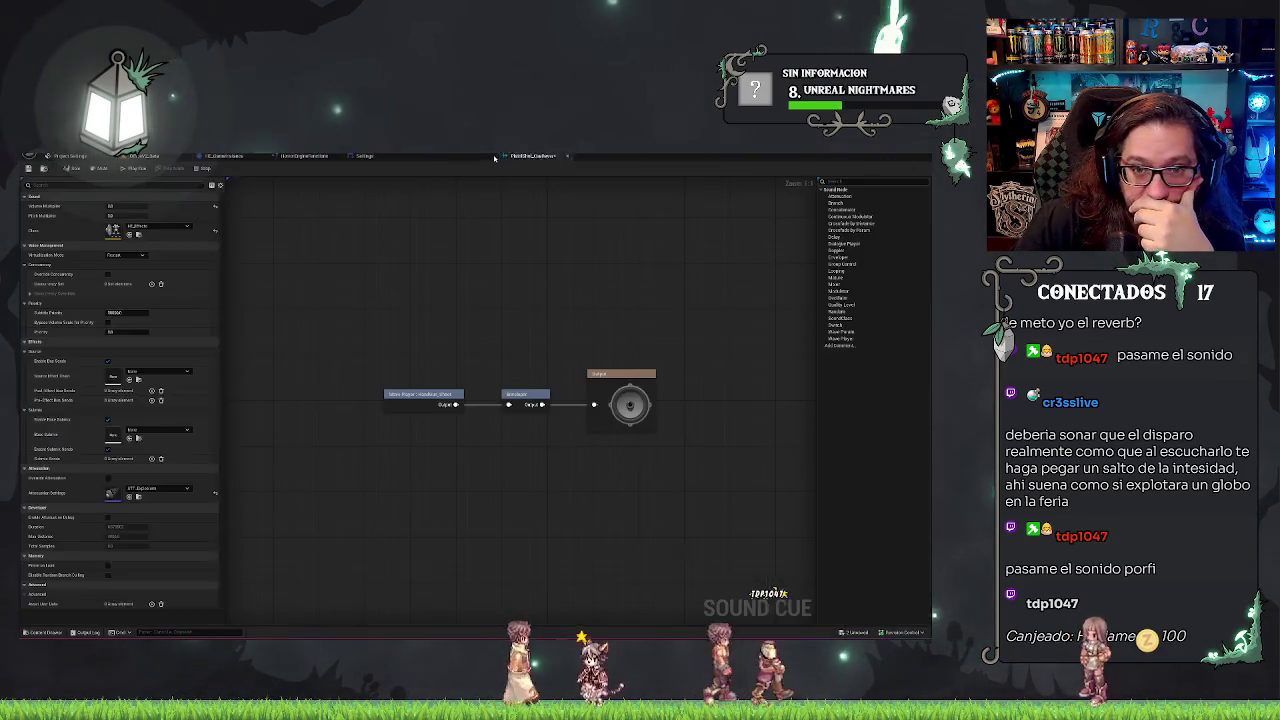
click(220, 156)
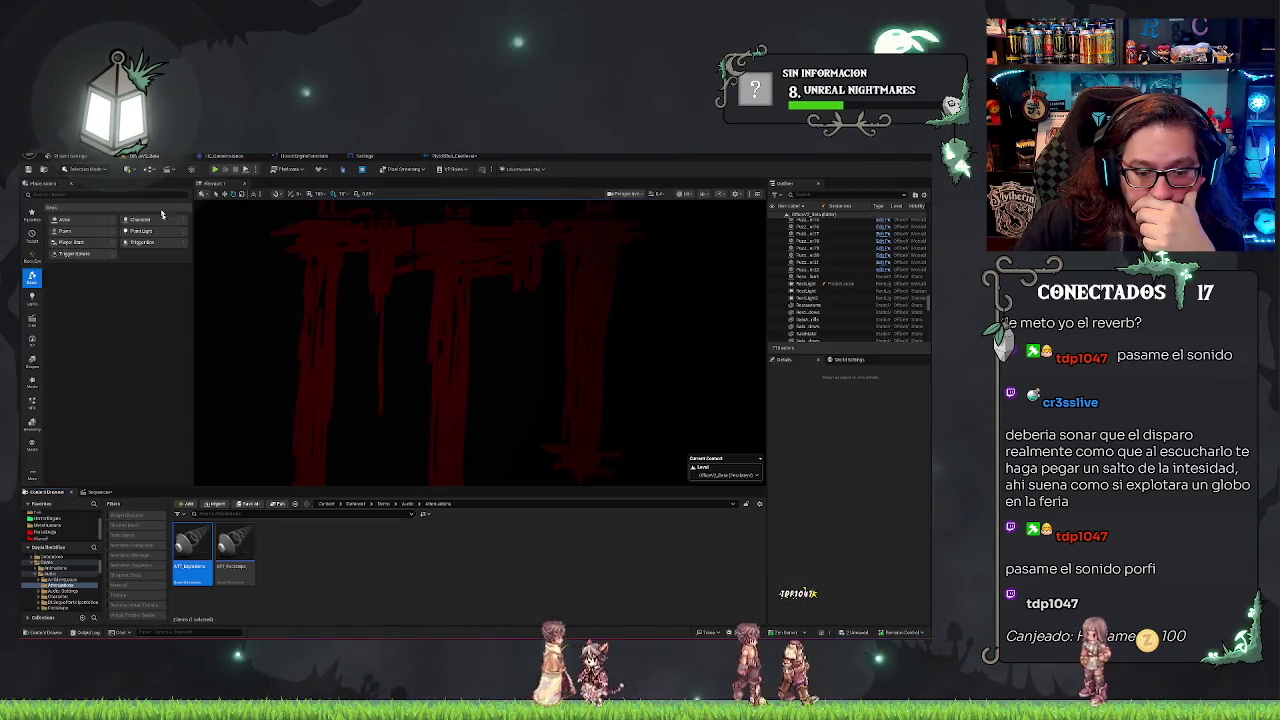
double_click(201, 578)
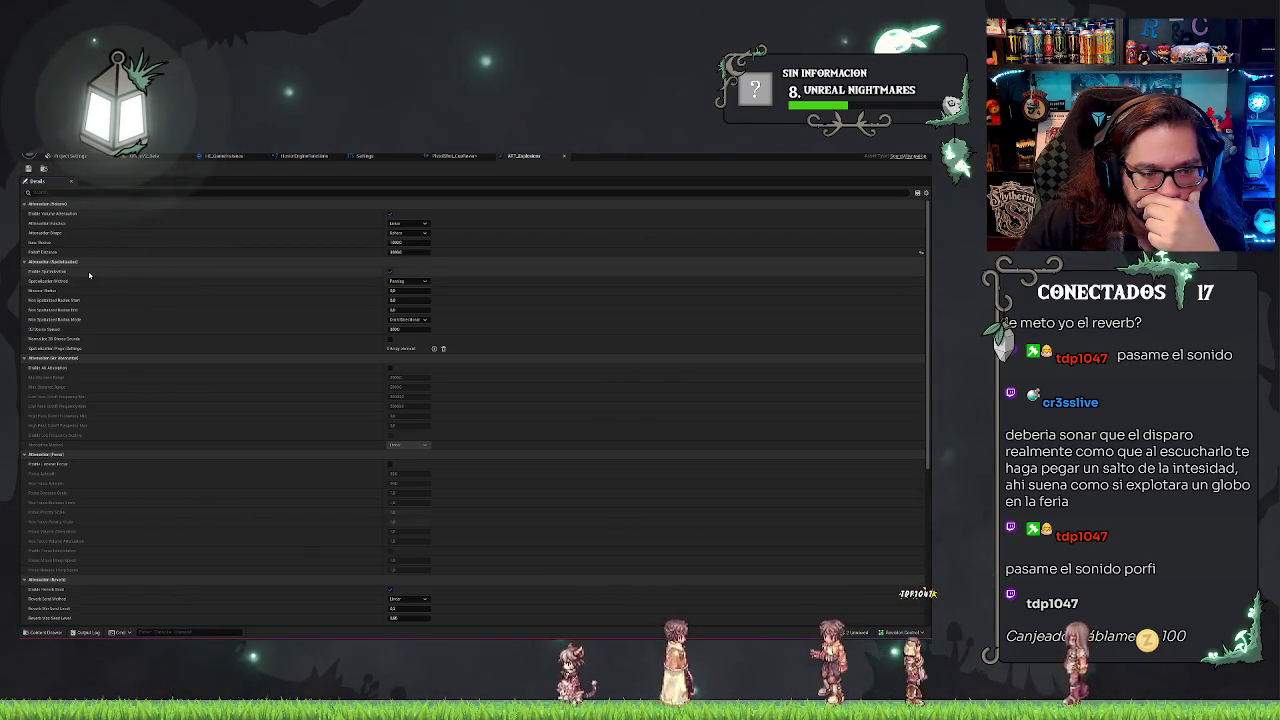
scroll(204, 327, down, 3)
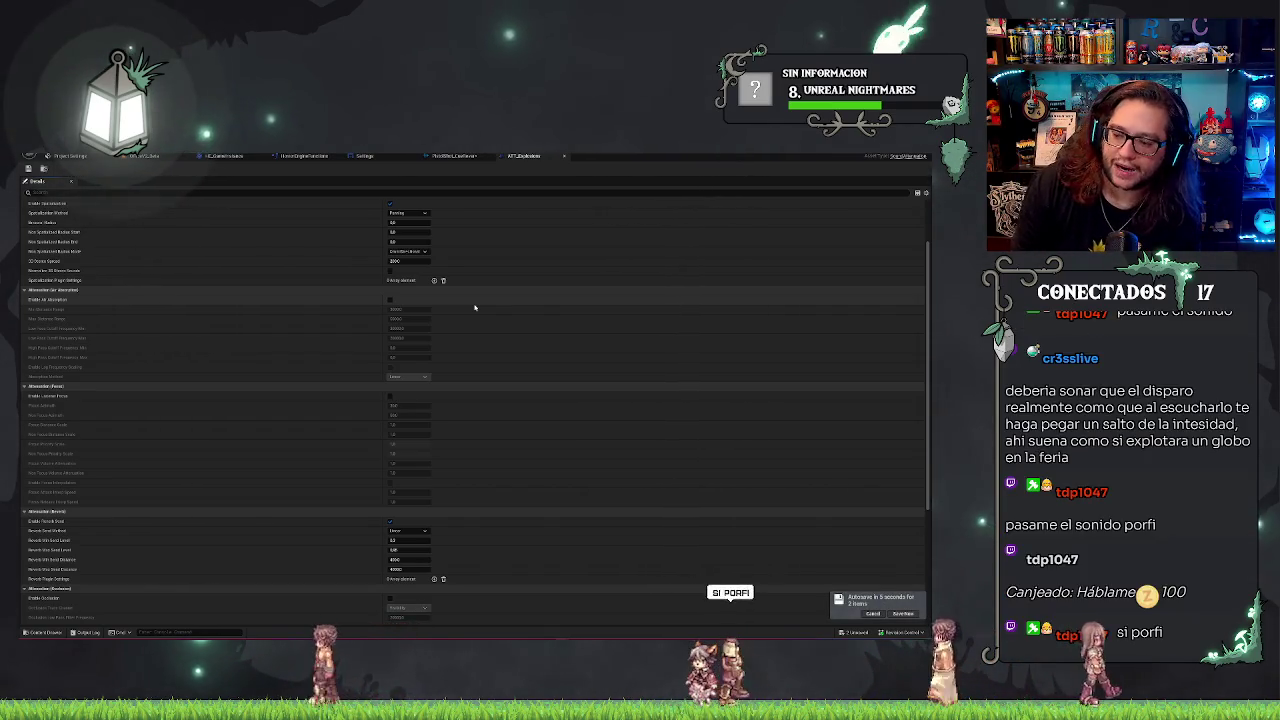
click(140, 156)
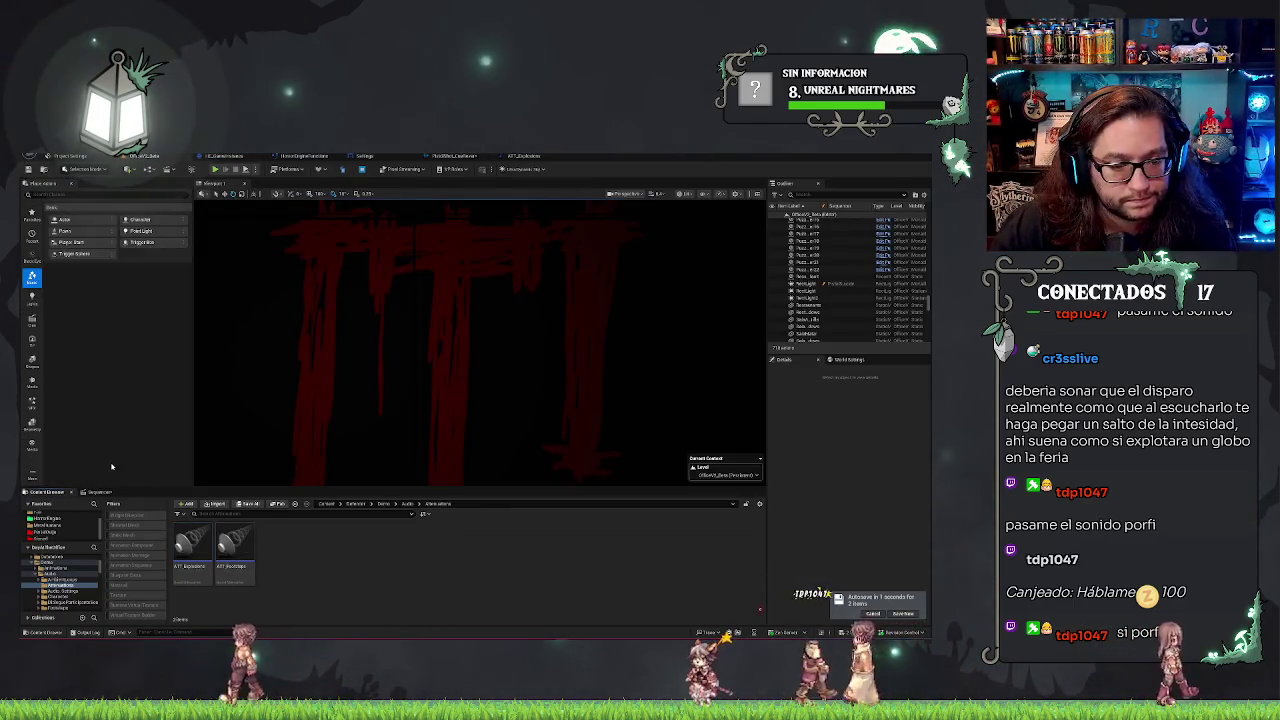
Browse Content > Audio > Weapons and bring up the context menu for a Handsaw shot sound wave.
click(55, 518)
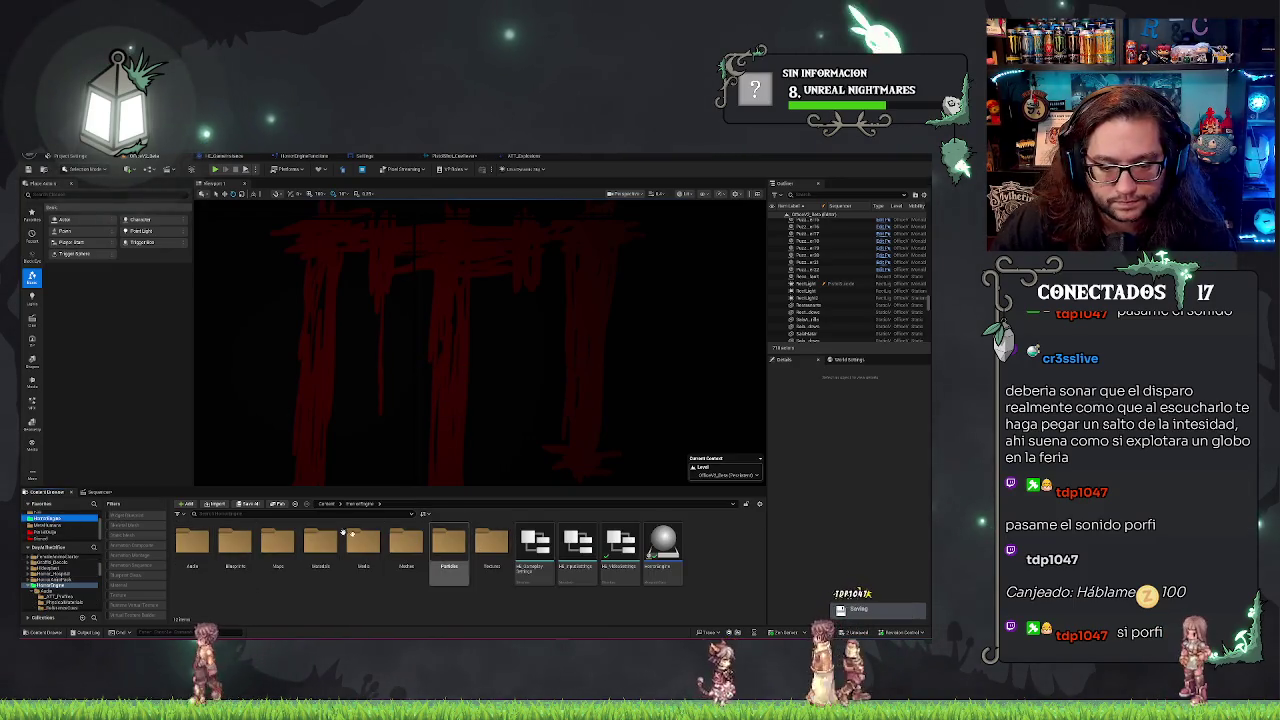
double_click(190, 543)
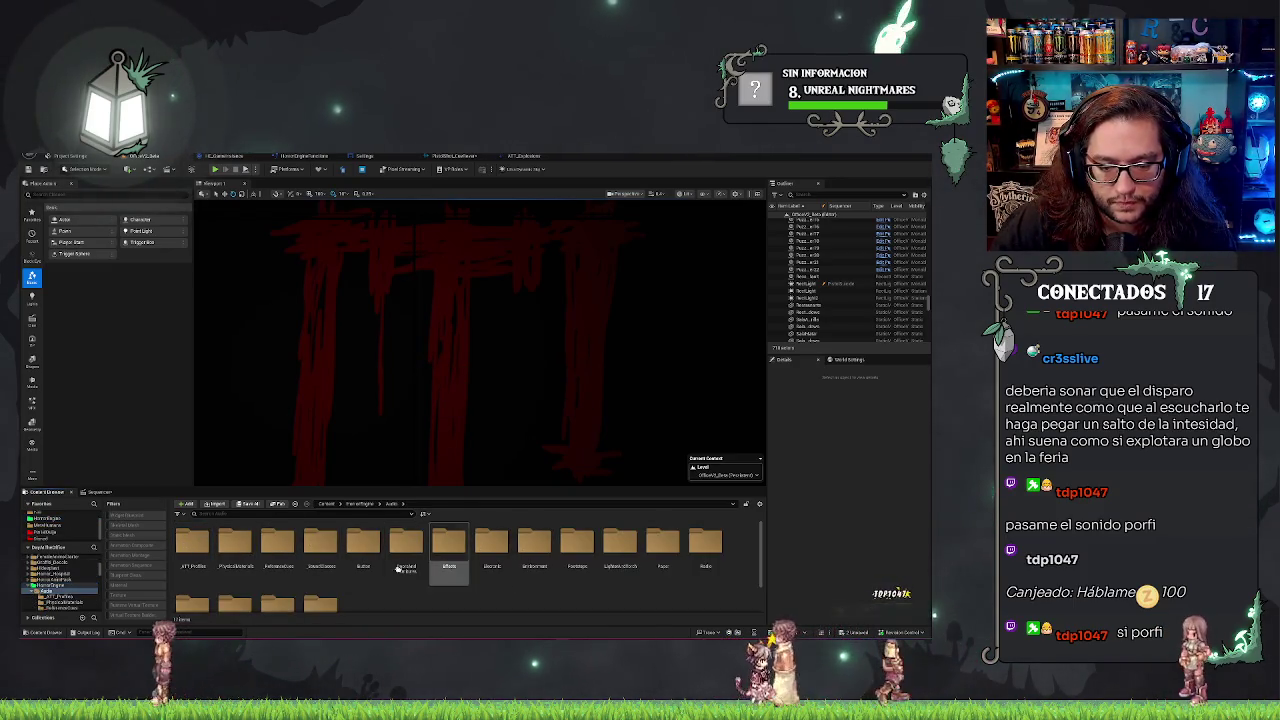
scroll(330, 581, down, 1)
double_click(295, 575)
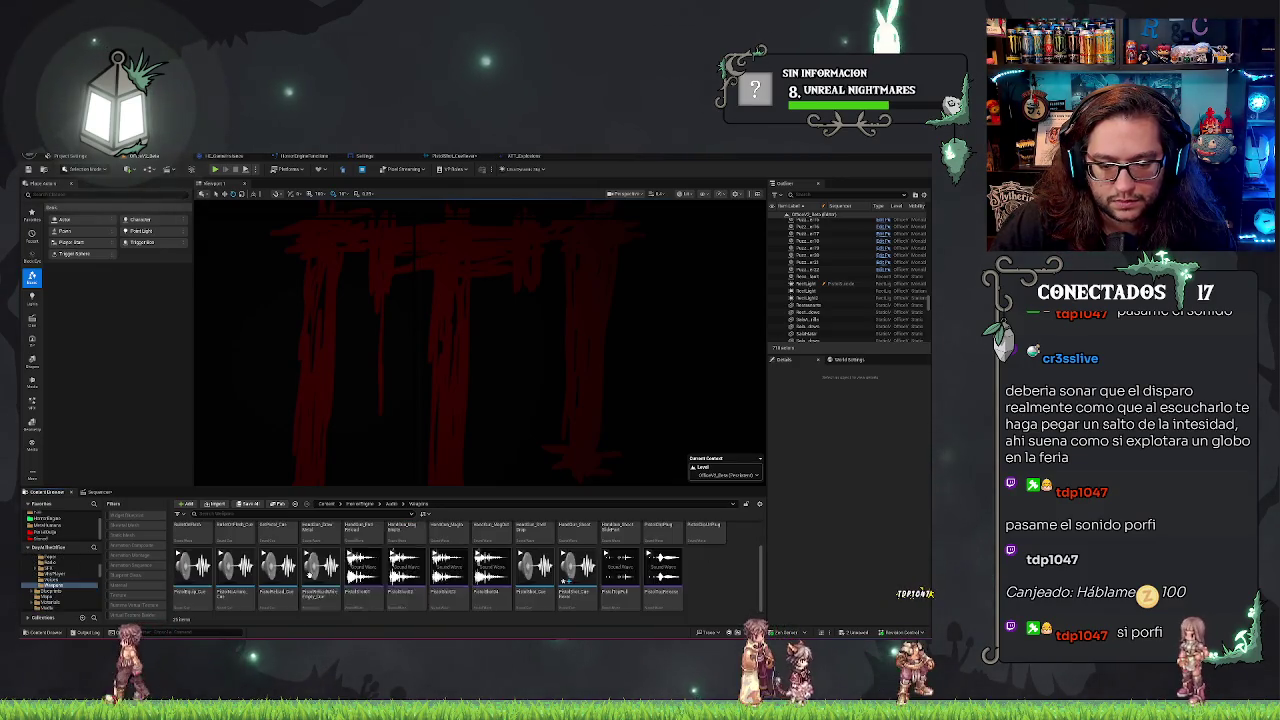
scroll(730, 581, up, 1)
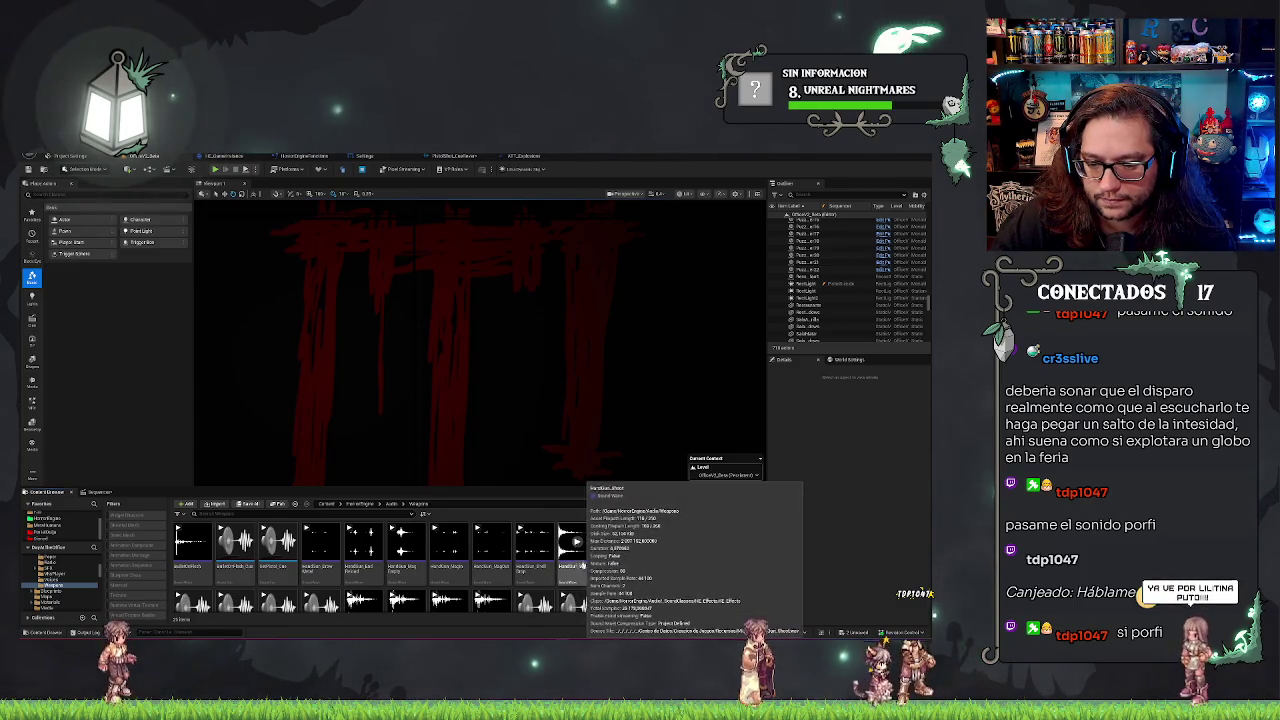
right_click(584, 565)
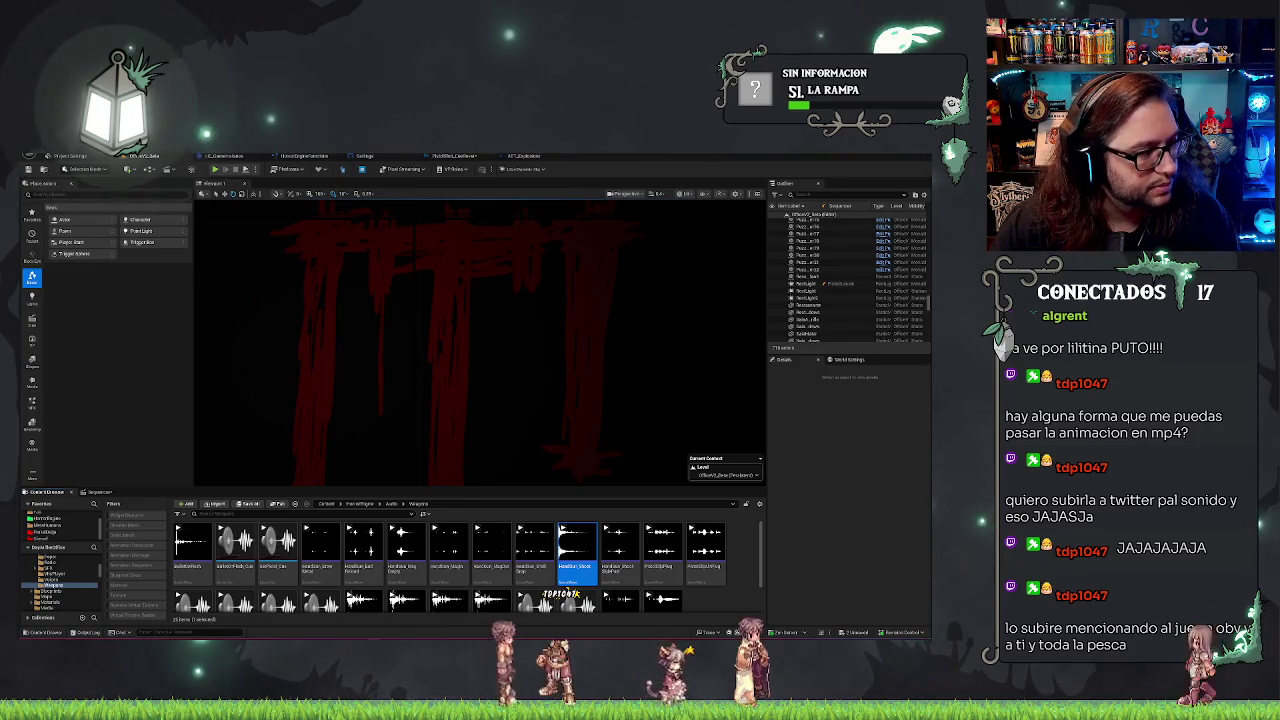
Back in the level editor's Sequencer, scrub to the man holding the gun and play from there.
click(453, 157)
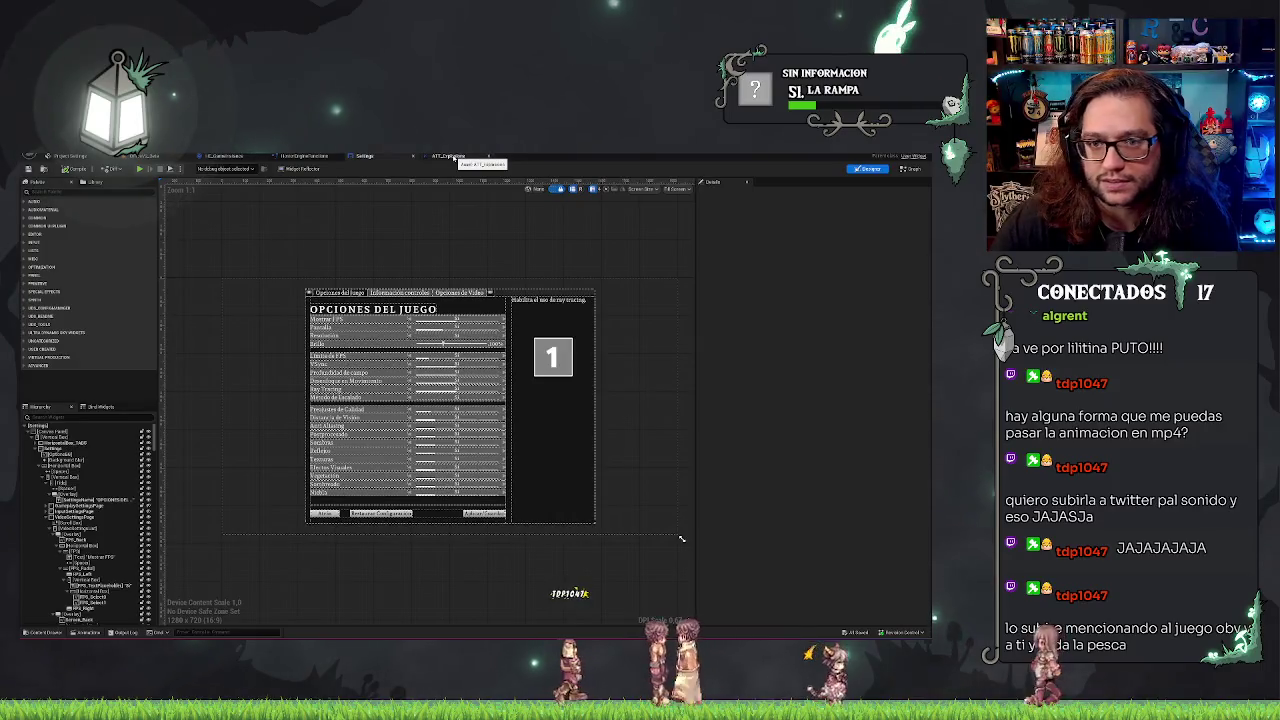
key(ctrl+Tab)
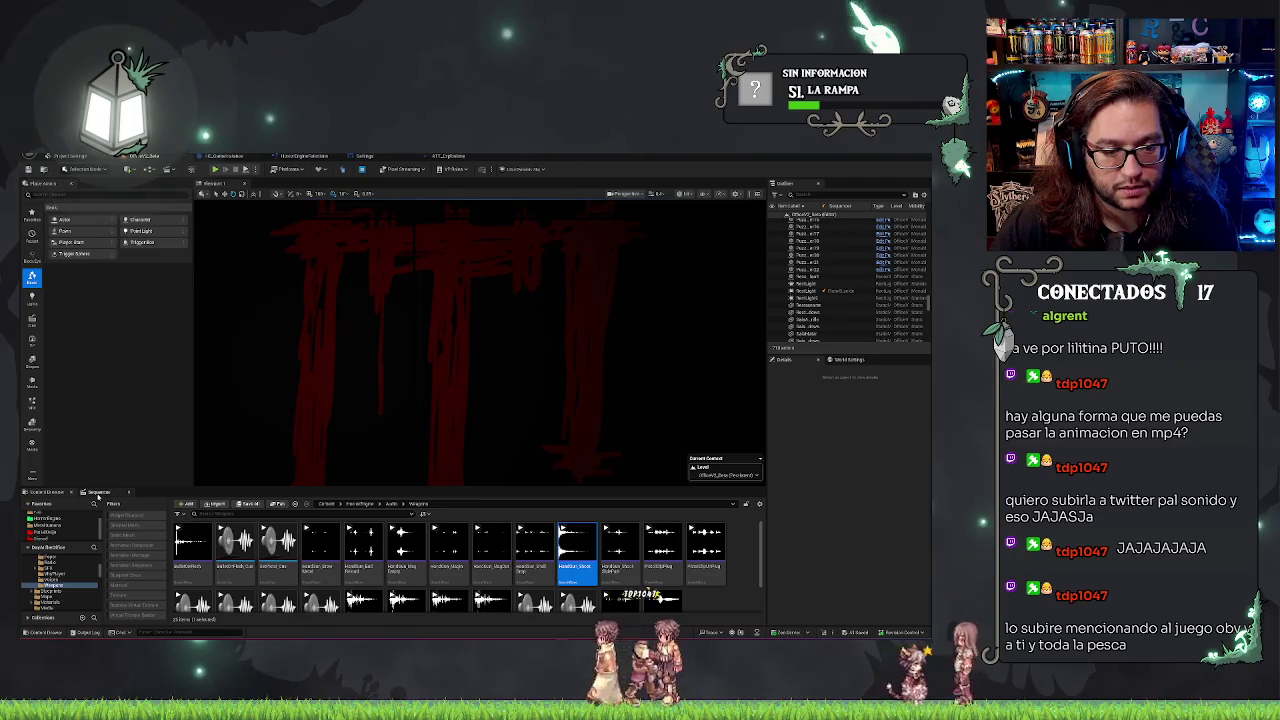
click(98, 493)
drag(377, 516, 268, 516)
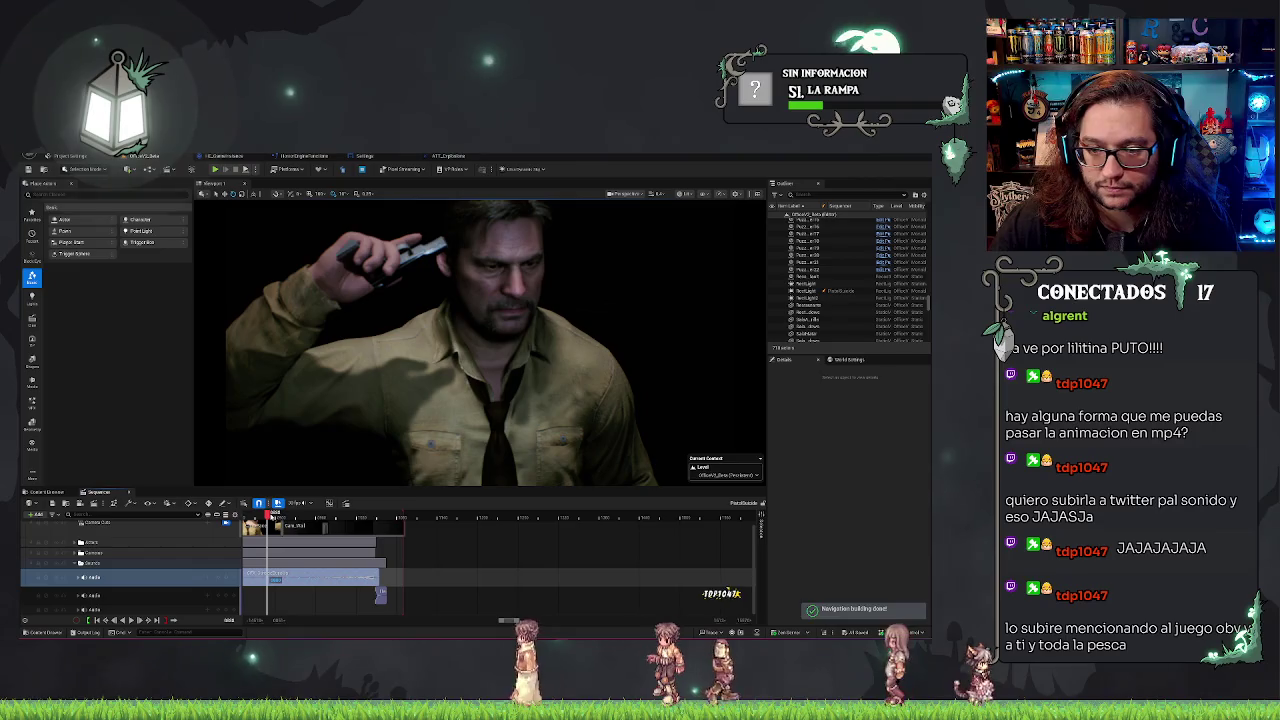
key(space)
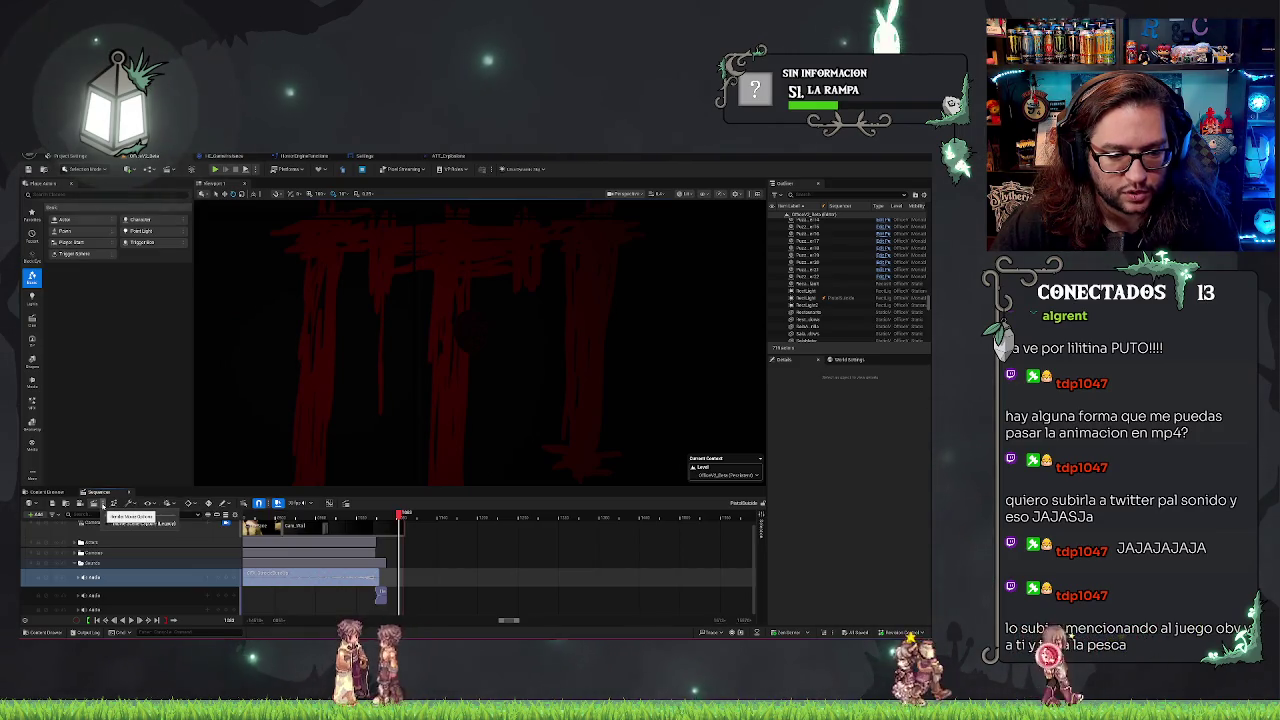
Open Render Movie Settings and set Audio Output Format to Master Audio Submix, keeping the image format.
click(97, 504)
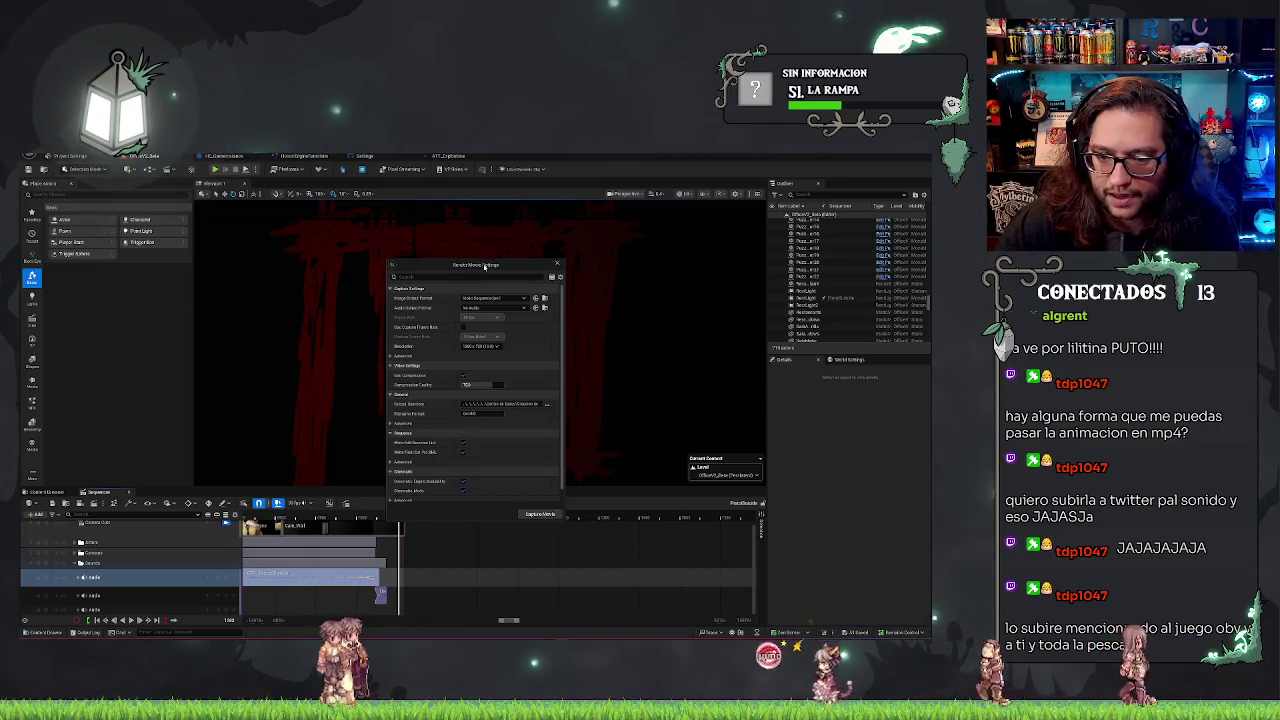
click(518, 298)
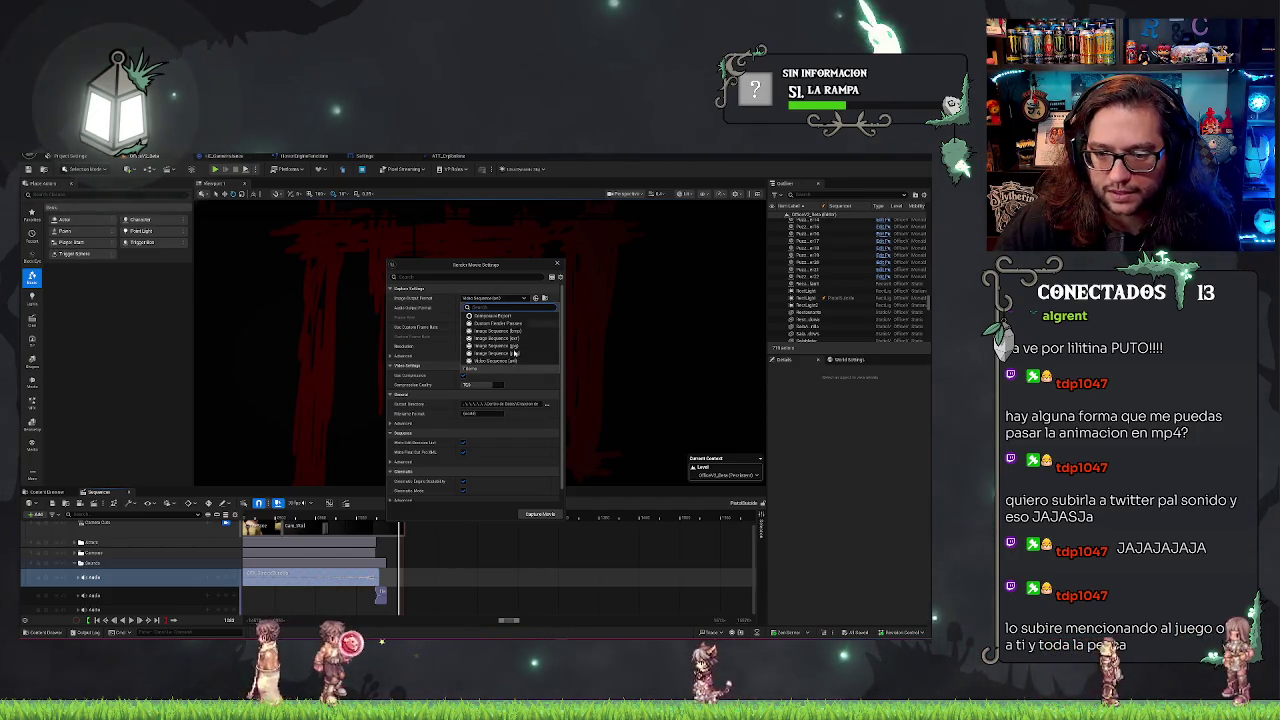
click(491, 314)
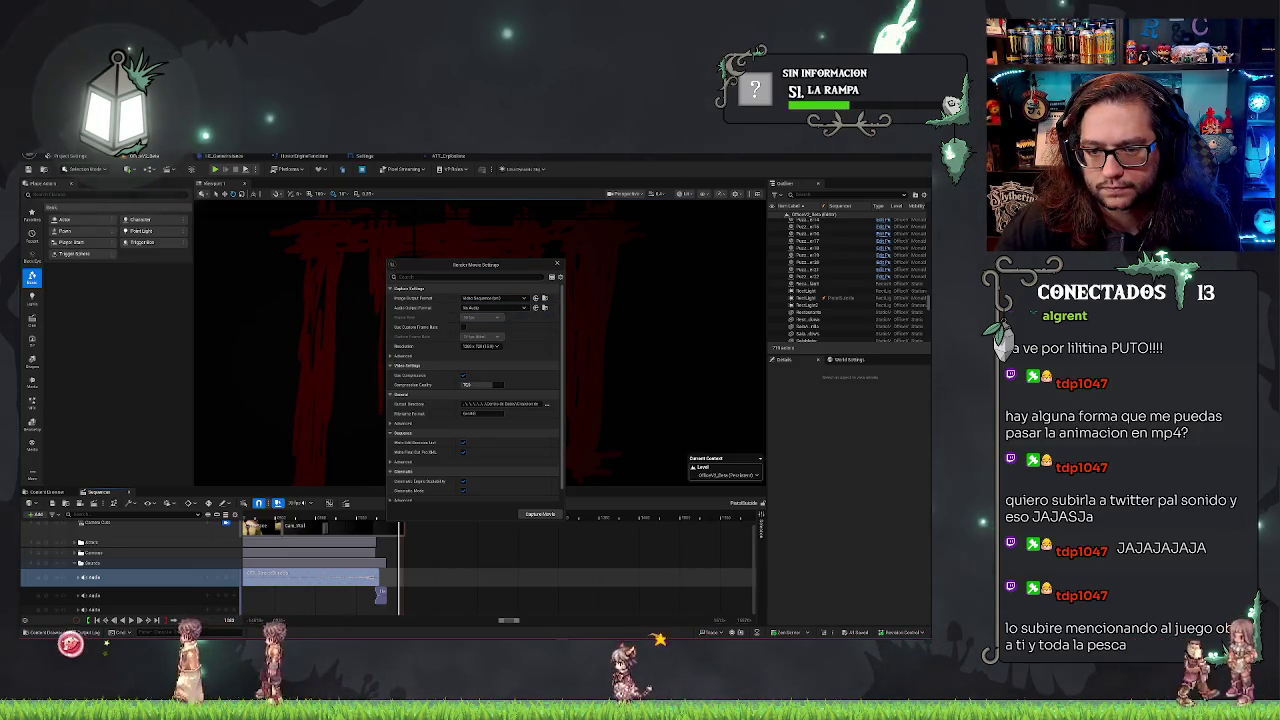
click(492, 307)
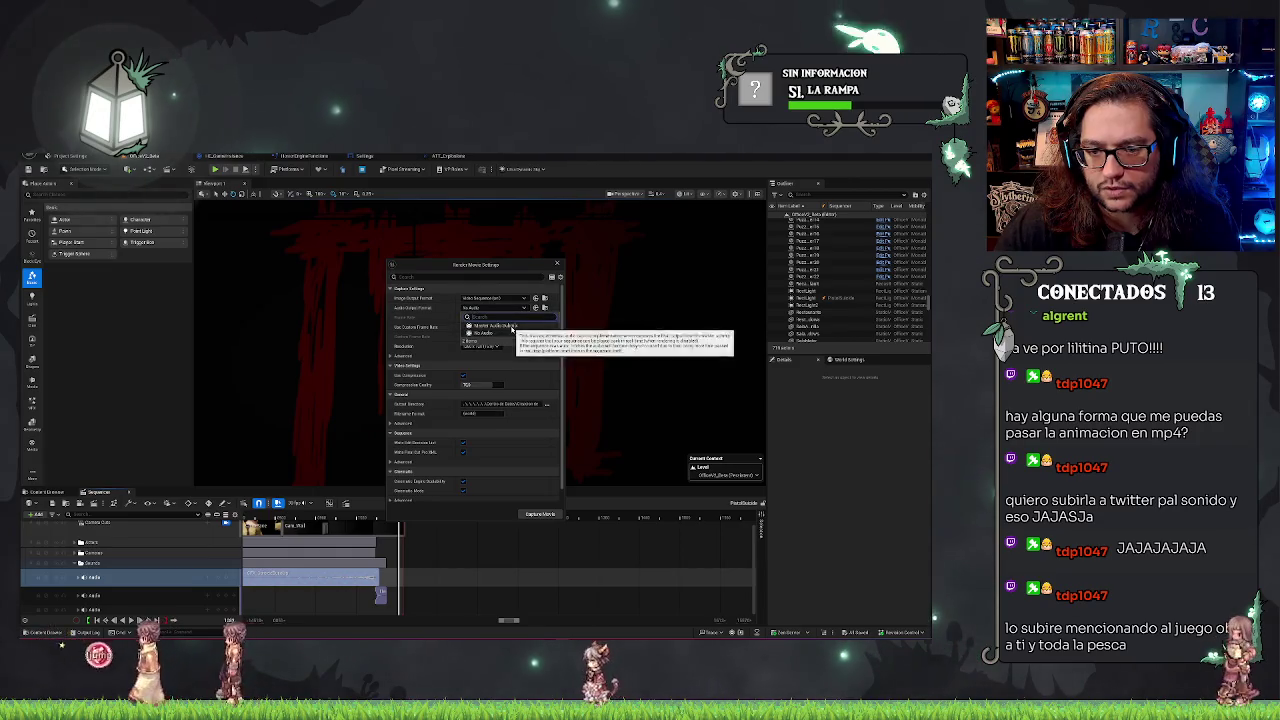
click(492, 325)
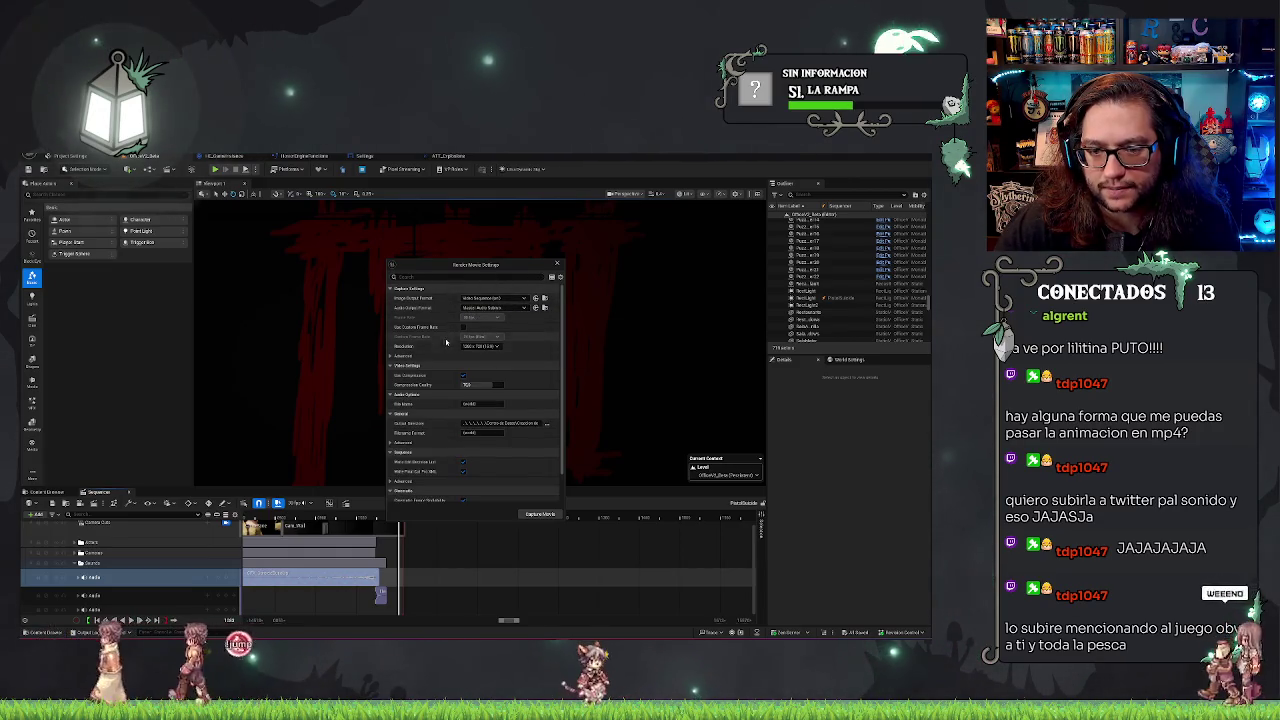
Inspect the Advanced, Burn In and Animation render options without changing them.
click(391, 356)
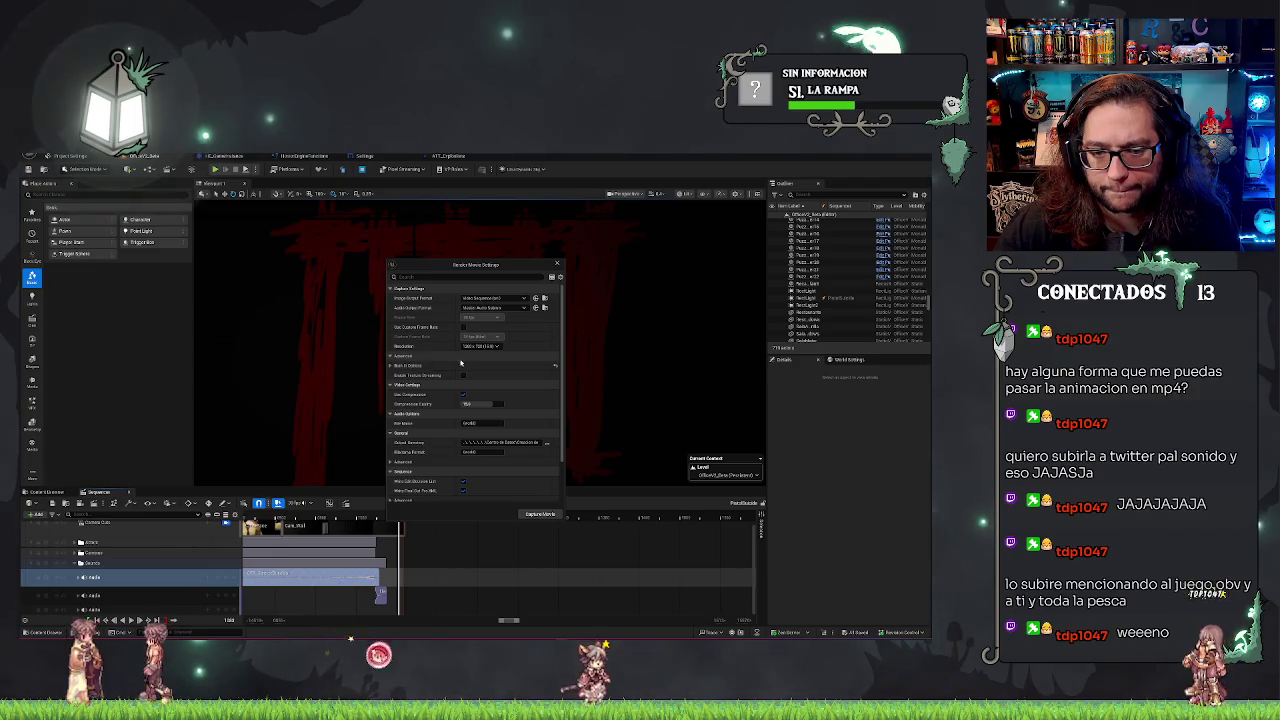
click(391, 365)
click(391, 366)
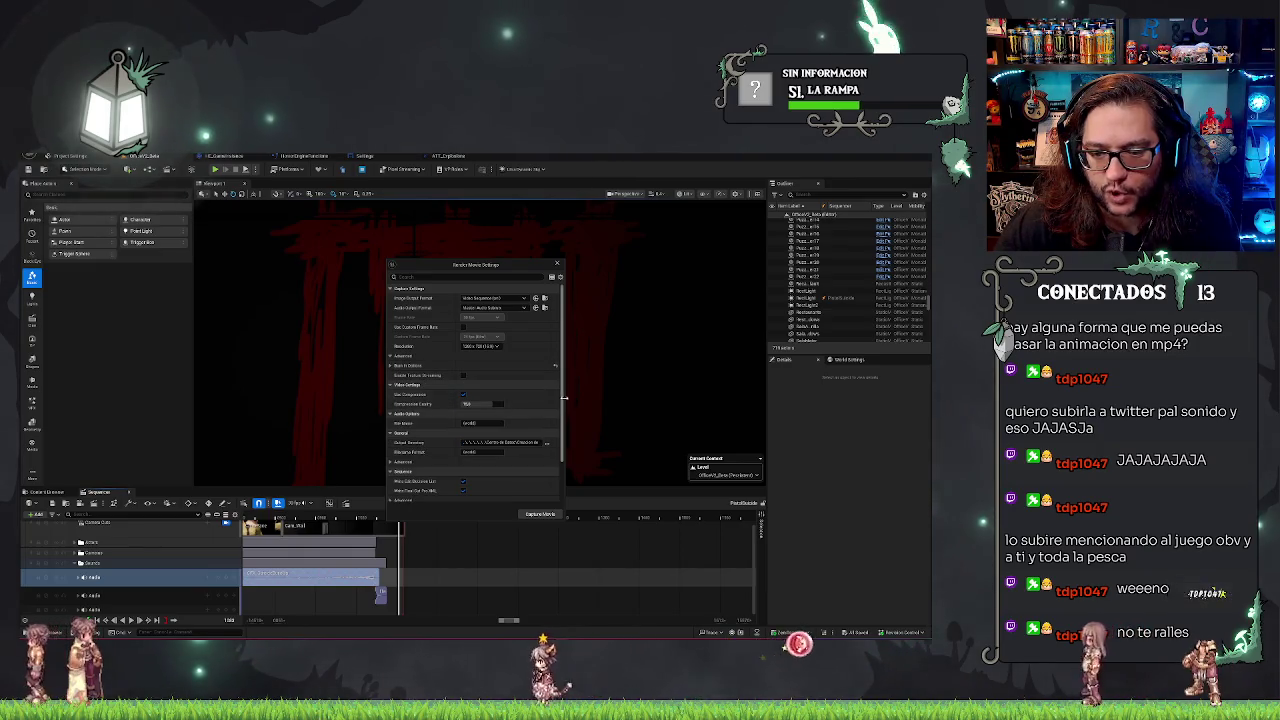
scroll(563, 403, down, 1)
scroll(558, 430, down, 3)
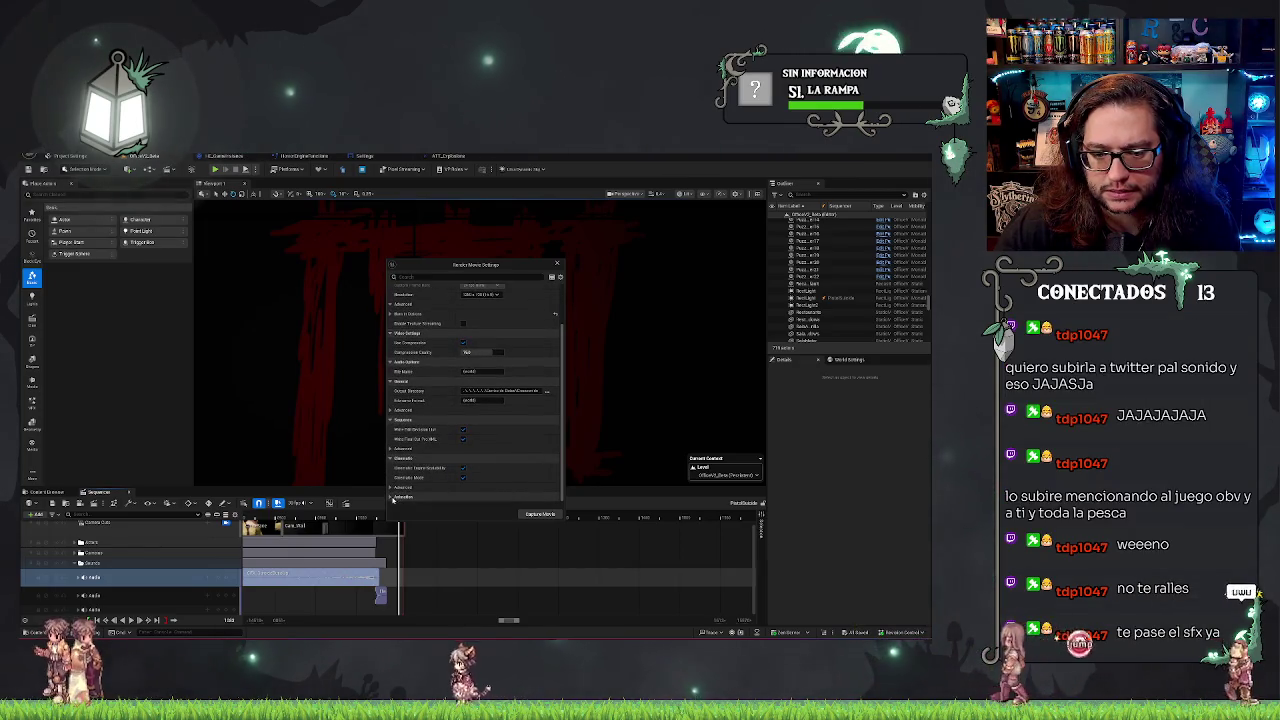
click(420, 496)
scroll(422, 458, down, 3)
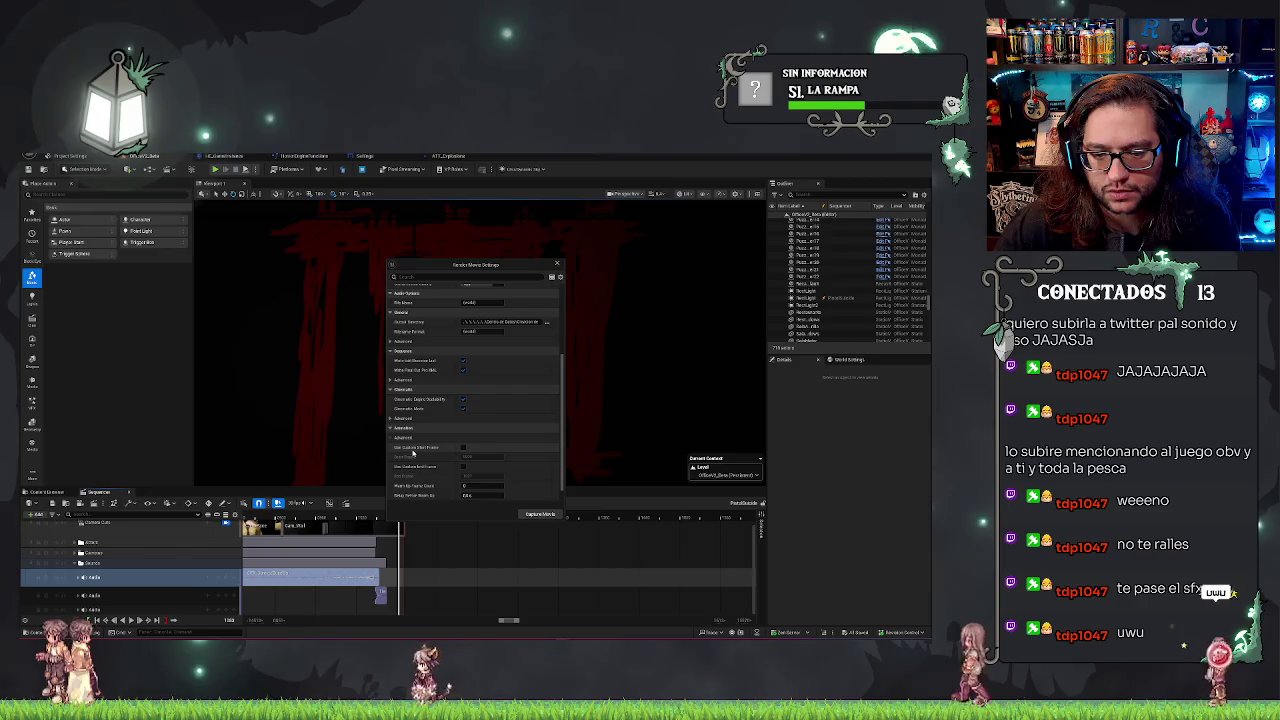
scroll(450, 460, down, 1)
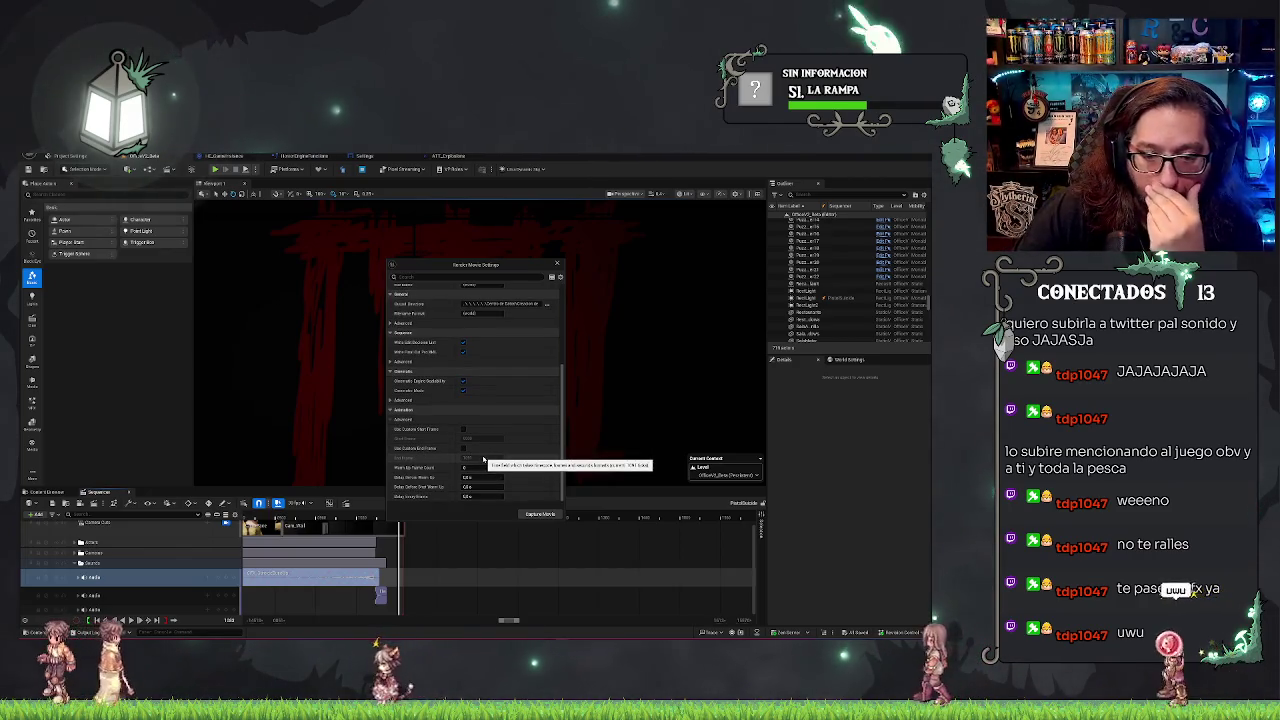
scroll(470, 457, up, 2)
scroll(470, 457, up, 4)
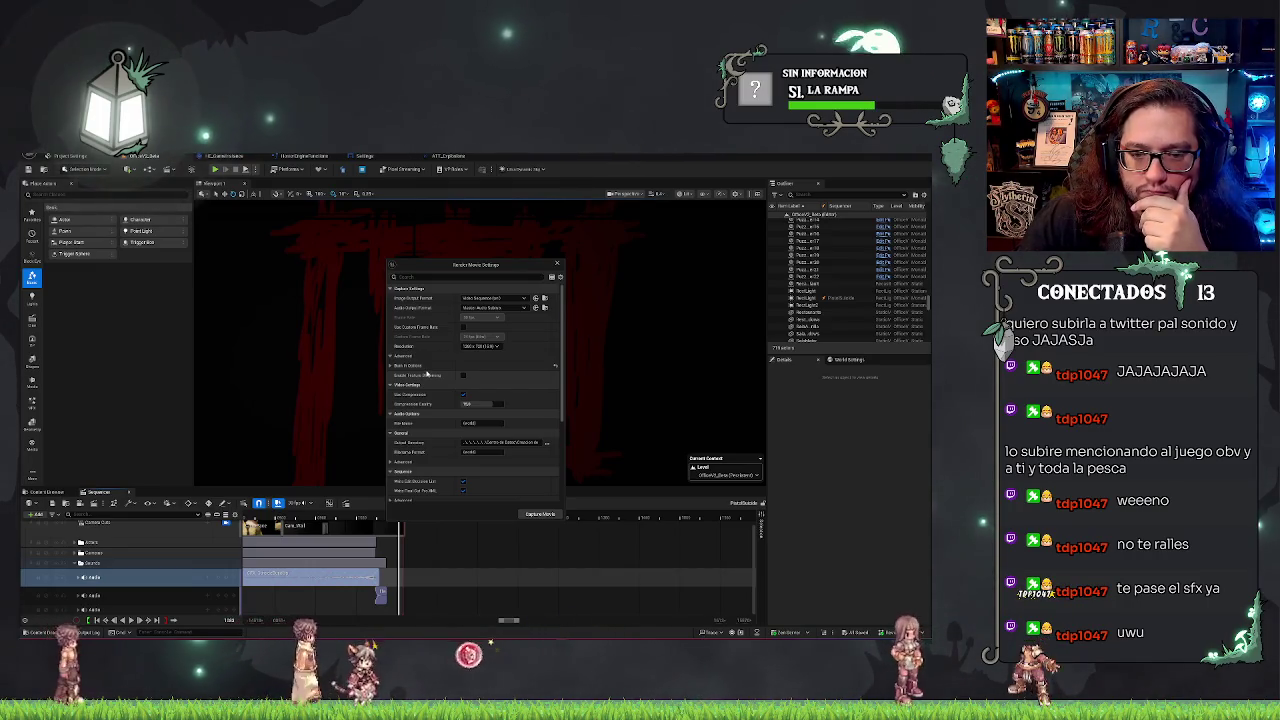
click(391, 365)
click(391, 365)
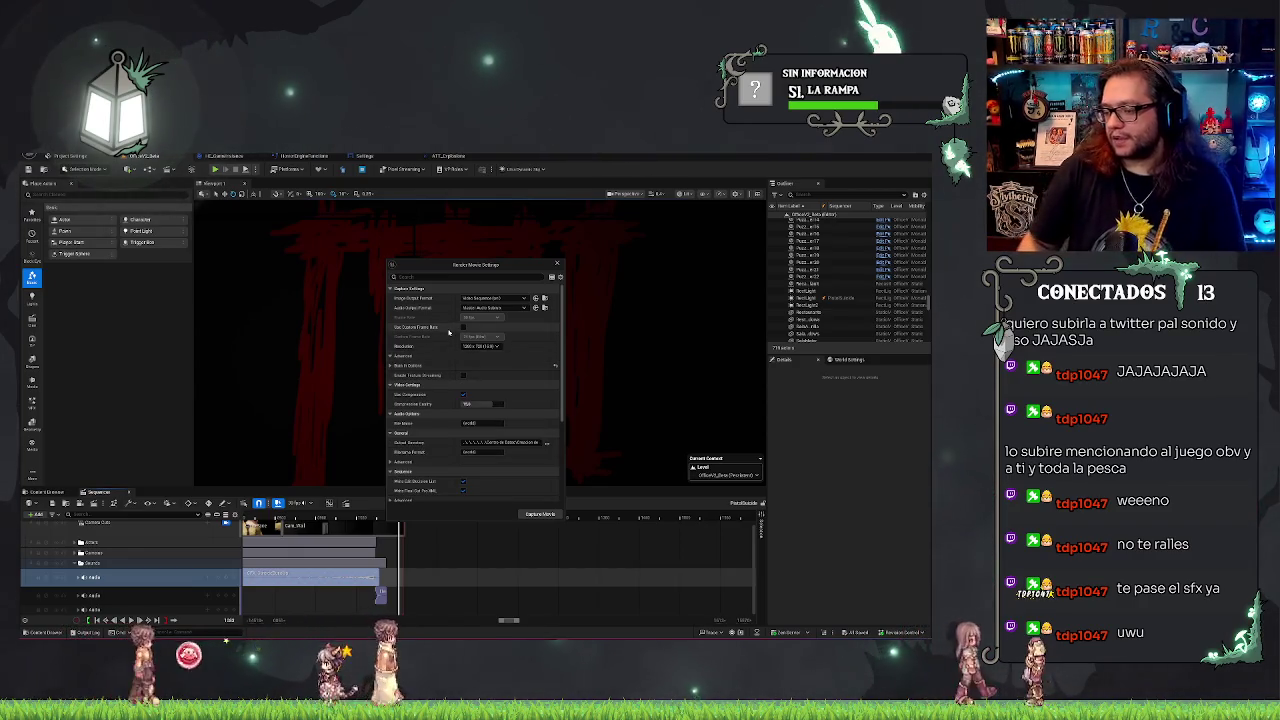